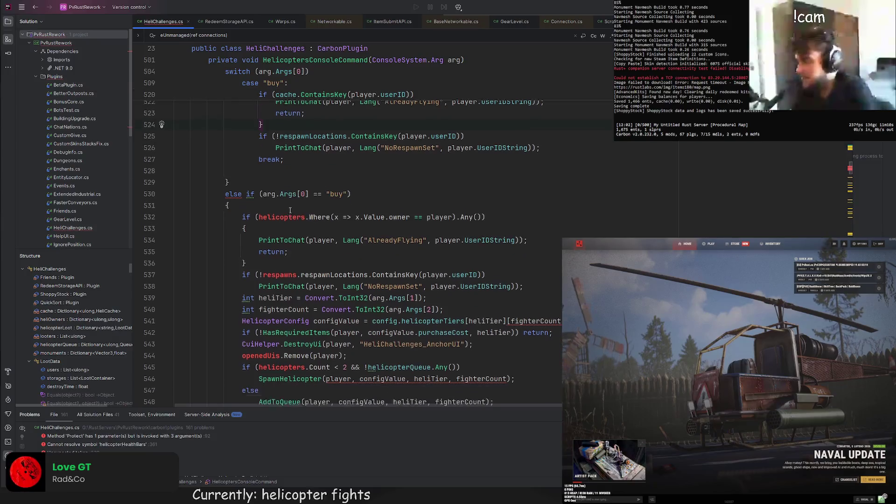
Step: Delete the duplicate checks and the old heliTier conversion line from the later buy branch
left_click_drag(542, 272, 229, 189)
key("BackSpace")
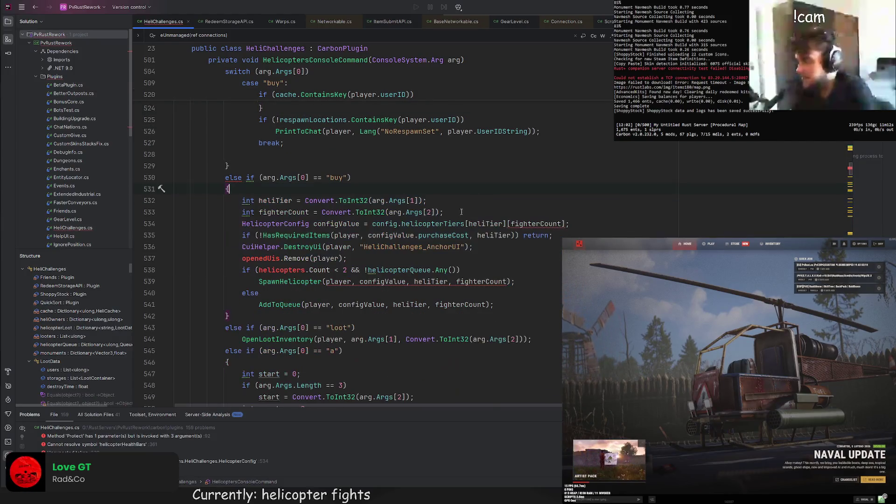
triple_click(447, 204)
key("ctrl+c")
key("BackSpace")
Step: Paste the heliTier declaration using int.Parse after the NoRespawnSet check in the first buy case
scroll(514, 202, "up", 2)
left_click(559, 200)
key("Return")
key("ctrl+v")
type("int.Parse")
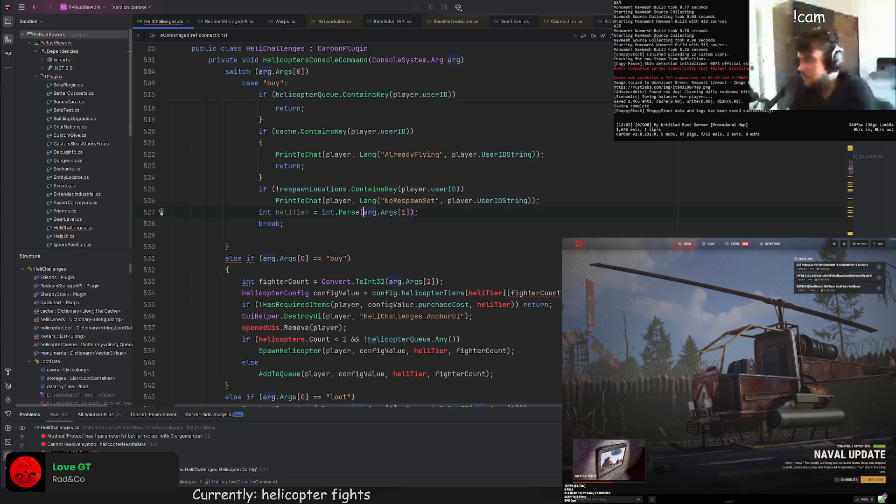
left_click(347, 223)
scroll(336, 233, "down", 1)
Step: Move the HelicopterConfig configValue line under heliTier, dropping its [fighterCount] index
left_click_drag(467, 245, 468, 237)
left_click_drag(561, 258, 444, 246)
key("ctrl+x")
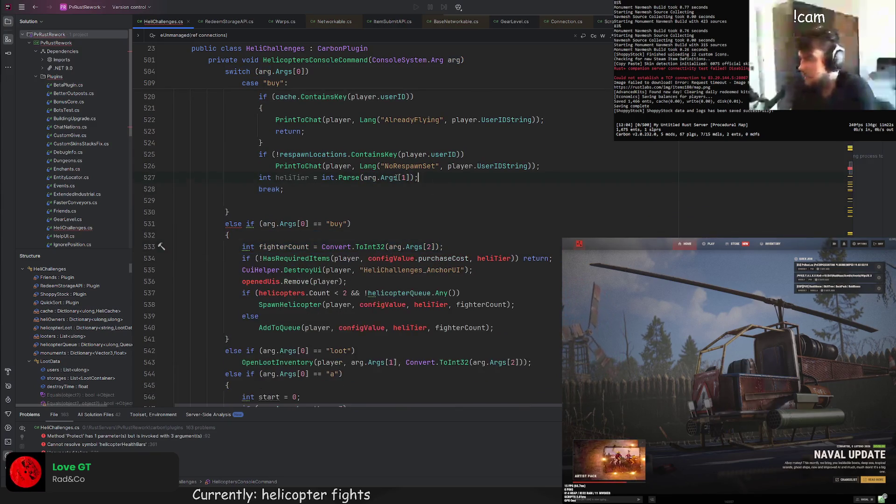
left_click(418, 177)
key("ctrl+v")
left_click_drag(580, 190, 523, 189)
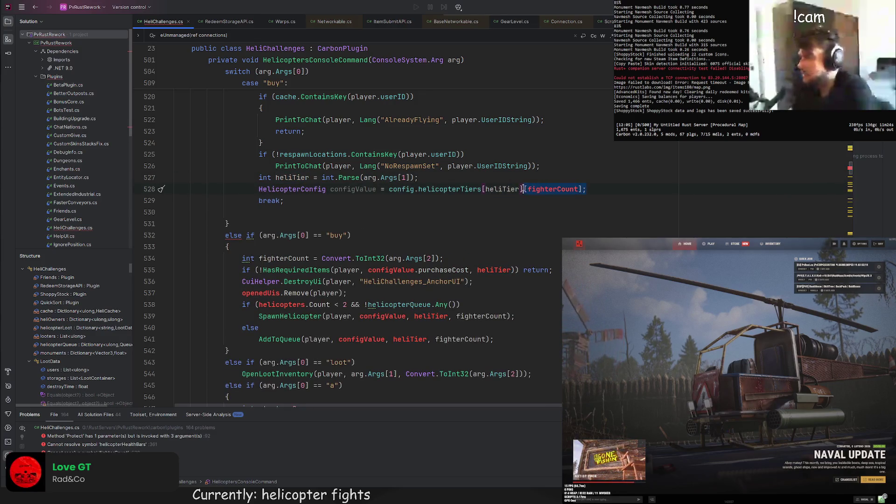
key("BackSpace")
Step: Move the HasRequiredItems check from the later branch to just after the config lookup
scroll(536, 182, "down", 1)
left_click_drag(560, 235, 586, 224)
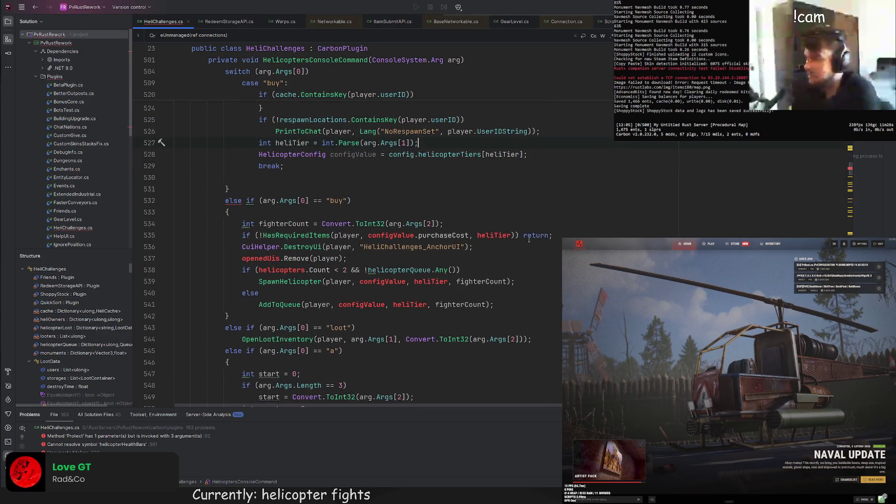
key("ctrl+x")
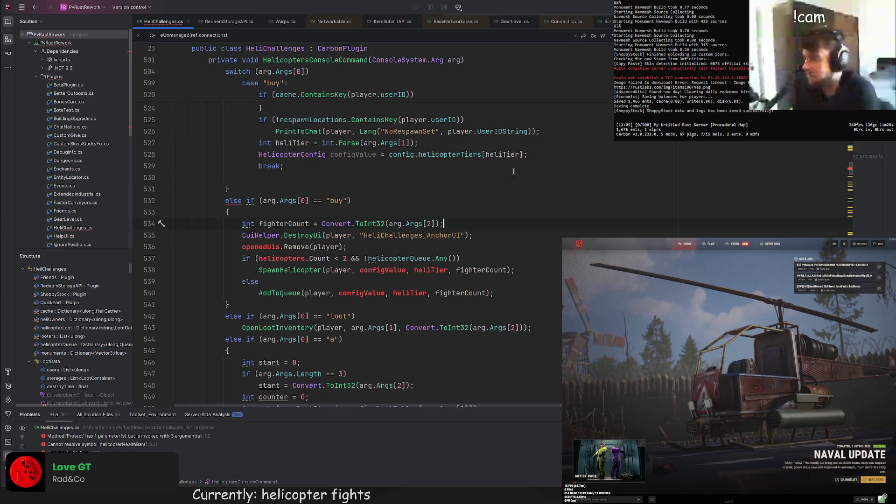
left_click(529, 155)
key("ctrl+v")
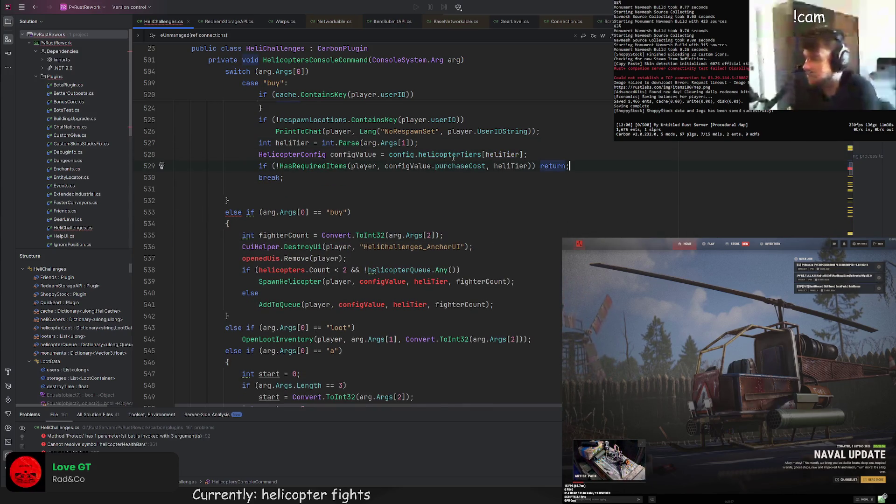
left_click_drag(478, 248, 458, 236)
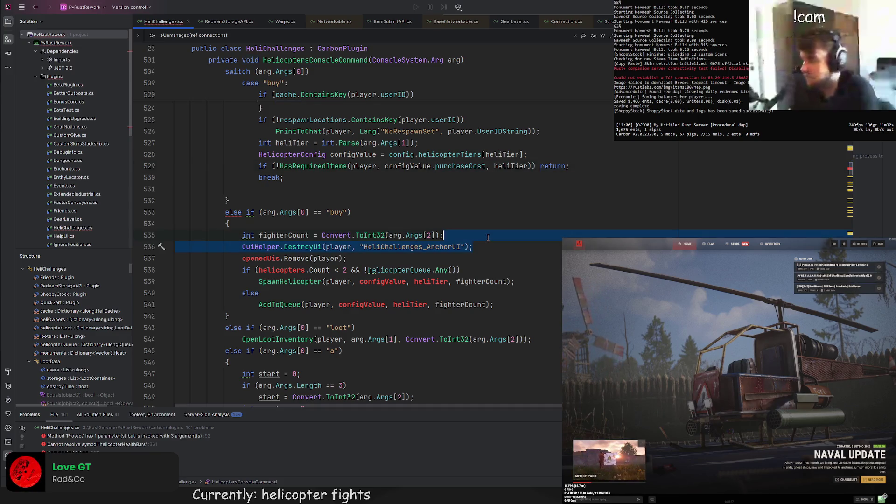
scroll(474, 218, "up", 8)
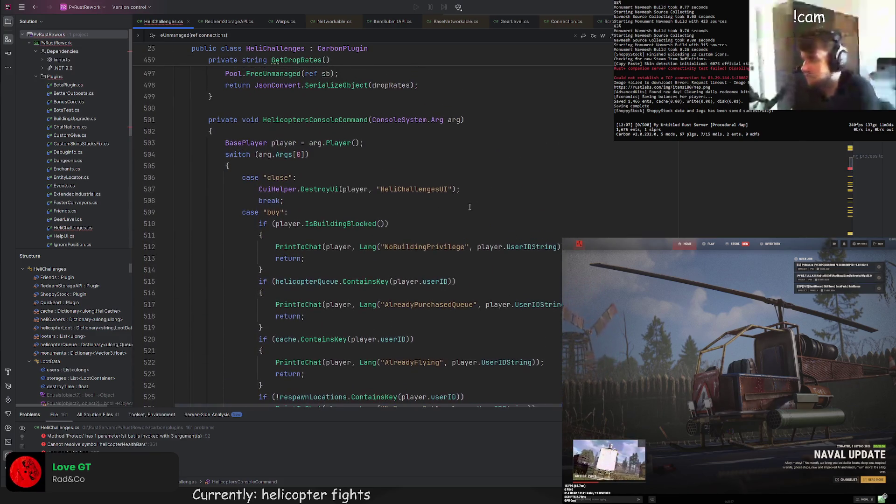
Step: Paste the HeliChallengesUI destroy line and the spawn-or-queue if/else block into the buy case
scroll(474, 182, "down", 2)
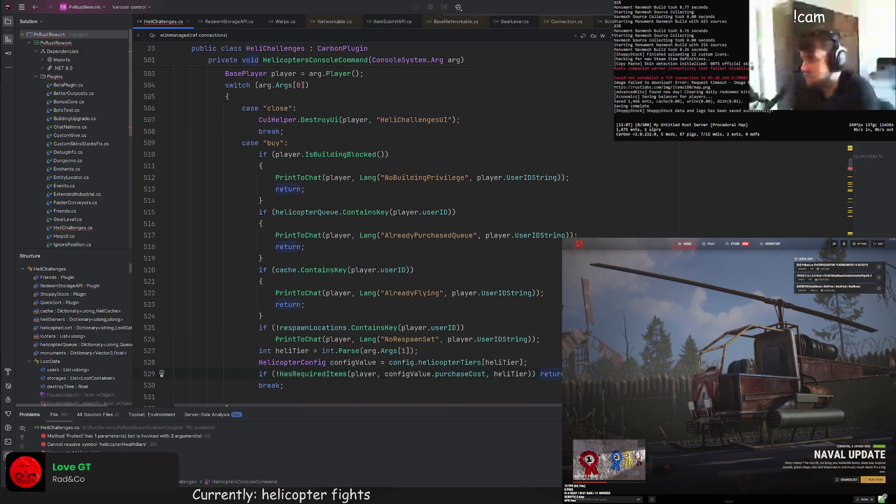
key("ctrl+v")
scroll(370, 308, "down", 5)
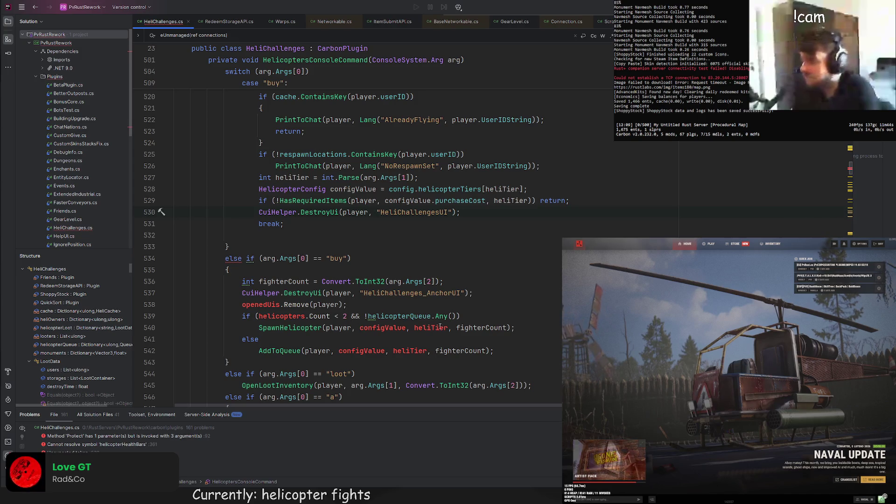
left_click_drag(502, 339, 501, 305)
key("ctrl+c")
left_click(481, 226)
key("ctrl+v")
left_click(487, 215)
key("Down")
key("ctrl+shift+alt+Down")
Step: Change the pasted condition to use cache and helicopterQueue.Count == 0
double_click(293, 224)
type("cache")
left_click(310, 202)
left_click_drag(451, 224, 357, 225)
type("helicopterQueue")
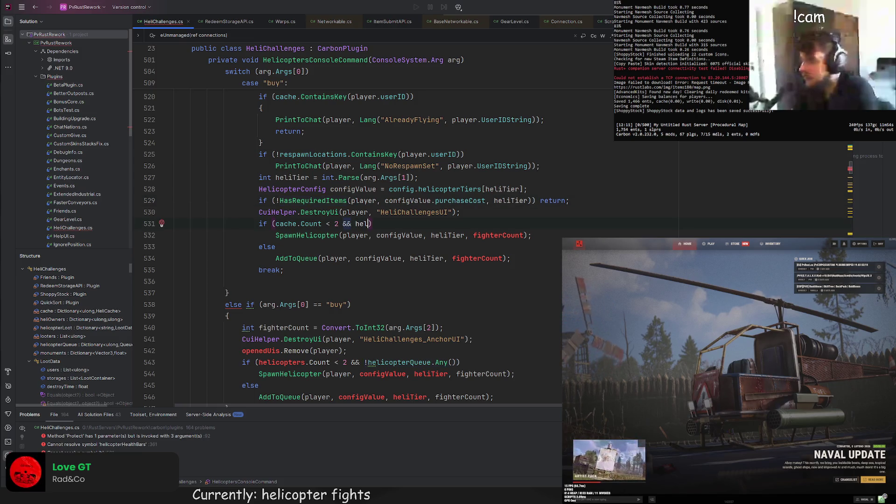
type(".Cout")
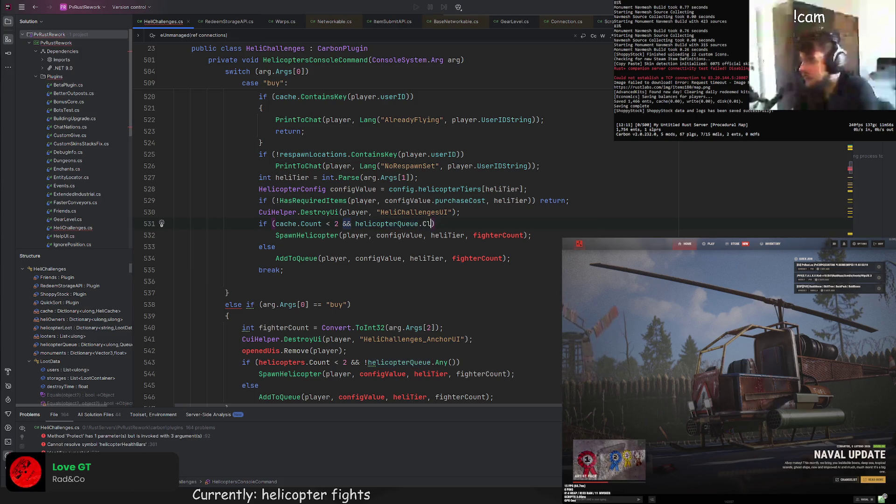
key("Return")
type("== 0")
Step: Remove the fighterCount argument from the SpawnHelicopter and AddToQueue calls
left_click_drag(470, 236, 528, 235)
key("Delete")
left_click(444, 258)
left_click_drag(444, 258, 507, 258)
key("Delete")
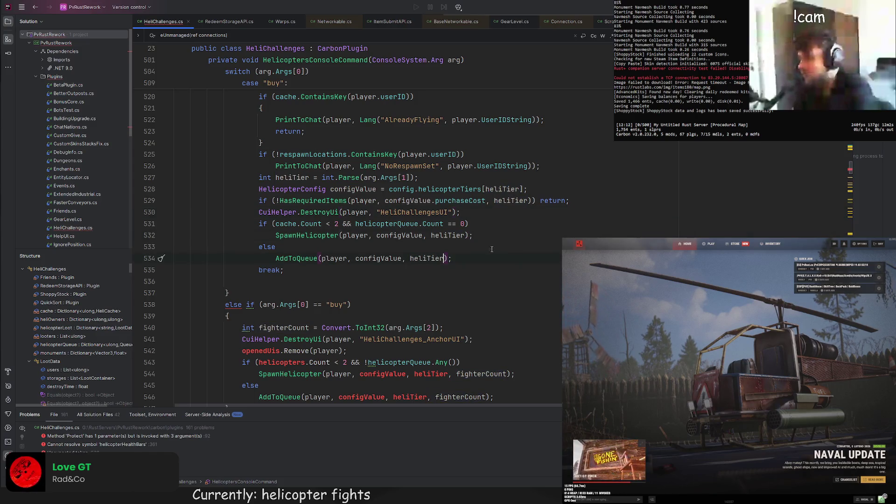
left_click(473, 235)
scroll(407, 260, "down", 1)
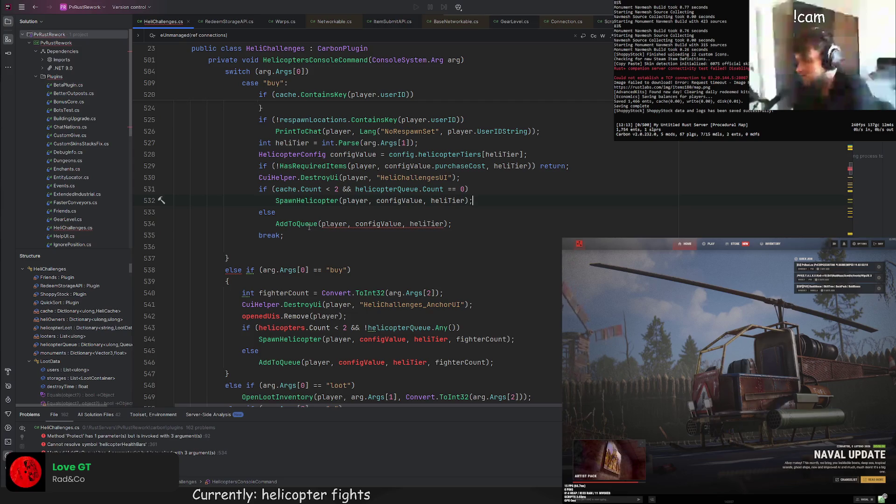
Step: Drop the fighterCount parameter from the AddToQueue declaration, then go to the helicopterHealthBars error
left_click(309, 225, "ctrl")
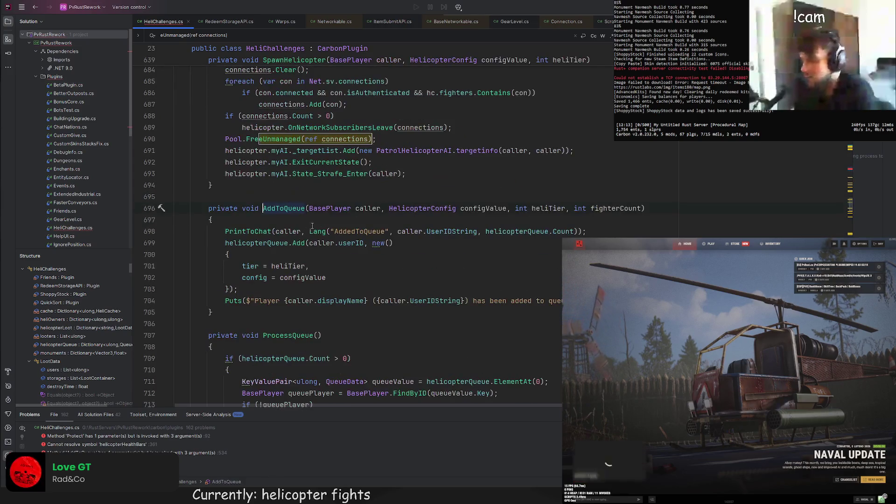
left_click_drag(643, 208, 570, 208)
key("BackSpace")
key("BackSpace")
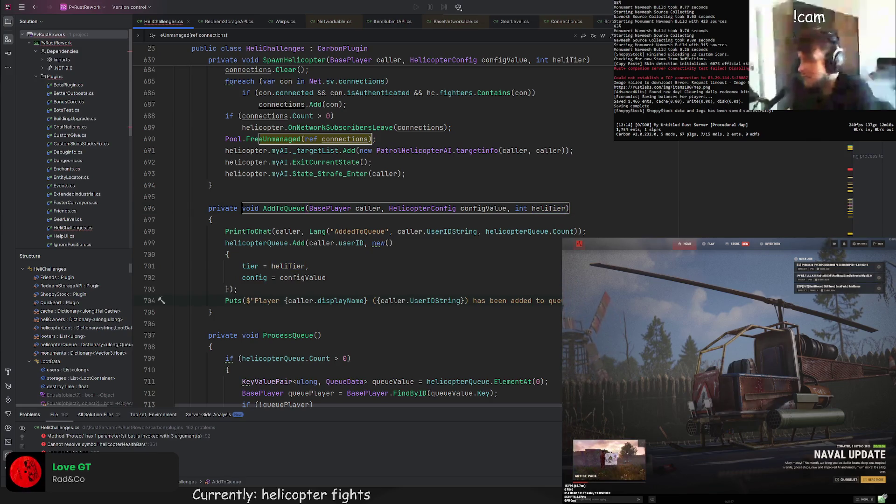
left_click(309, 266)
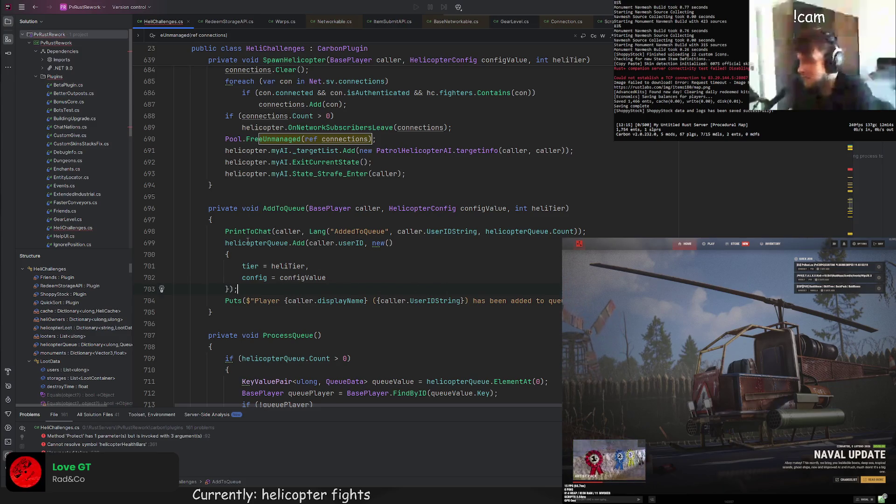
double_click(107, 444)
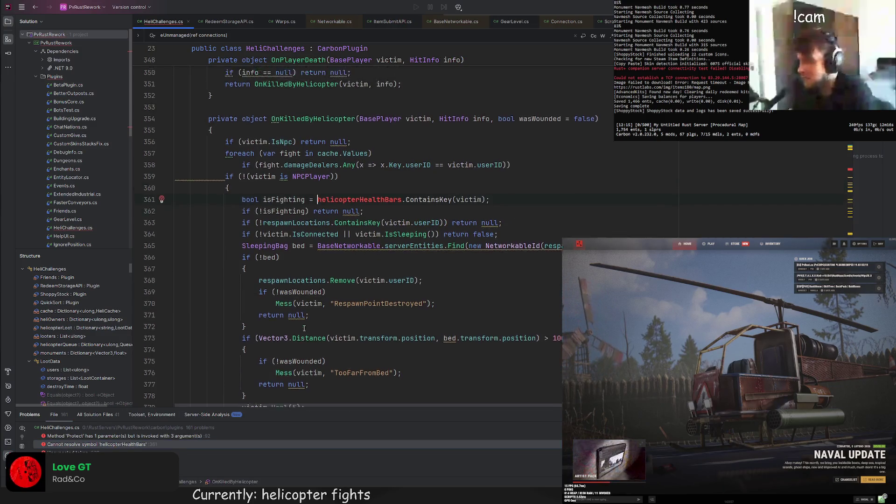
scroll(513, 233, "up", 5)
scroll(654, 196, "down", 5)
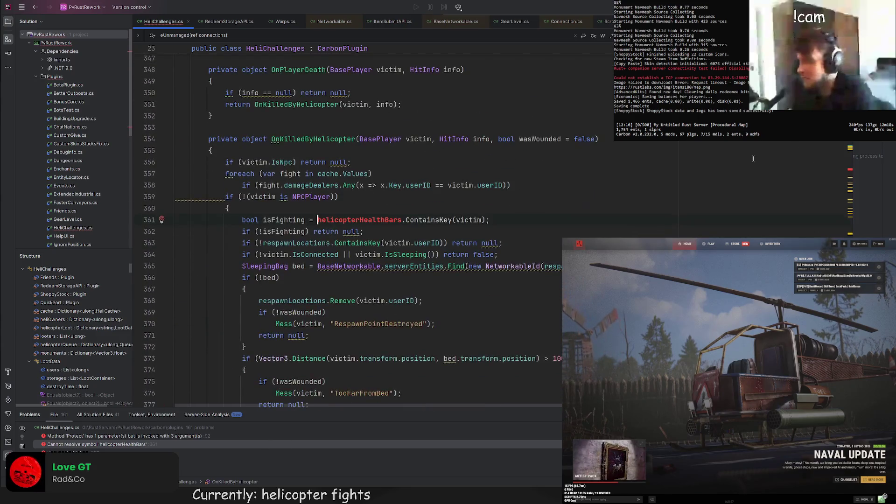
scroll(469, 234, "up", 1)
left_click(294, 254)
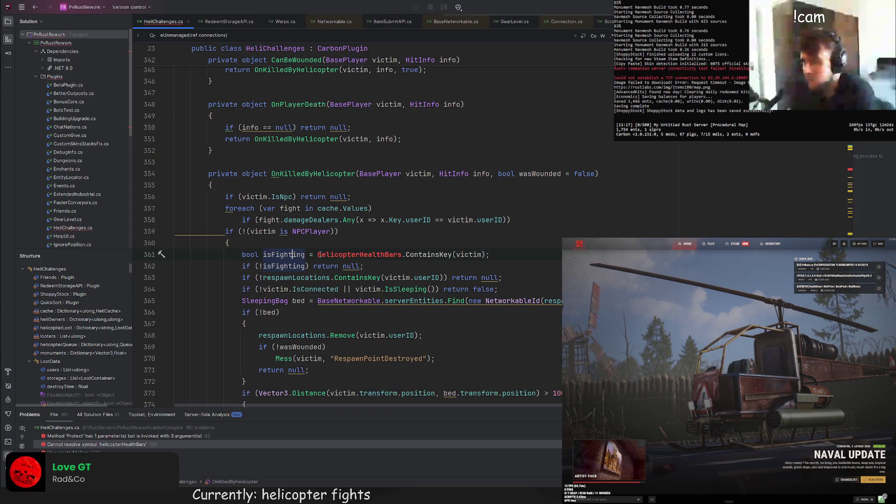
left_click(321, 244)
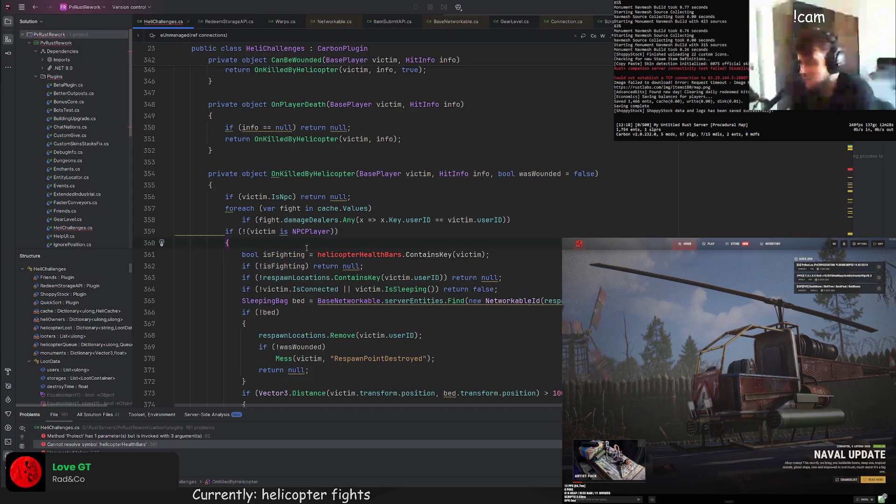
scroll(307, 248, "down", 2)
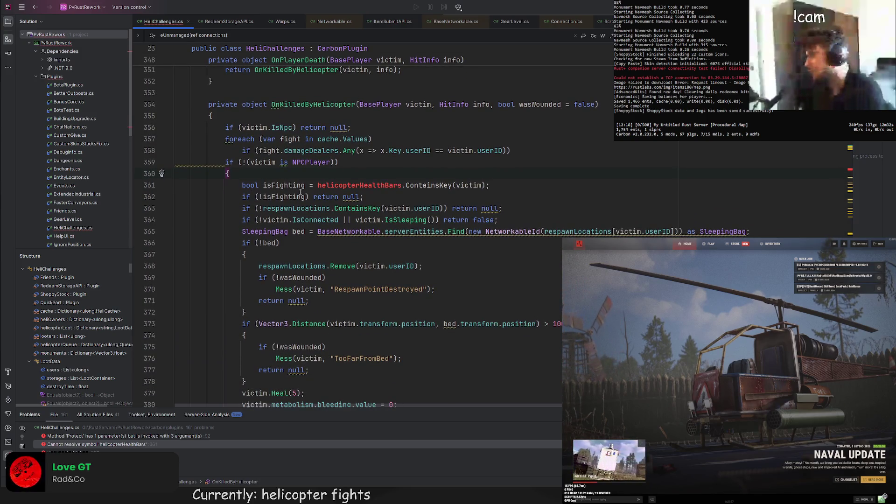
left_click(328, 162)
left_click_drag(290, 176, 288, 149)
left_click(310, 150)
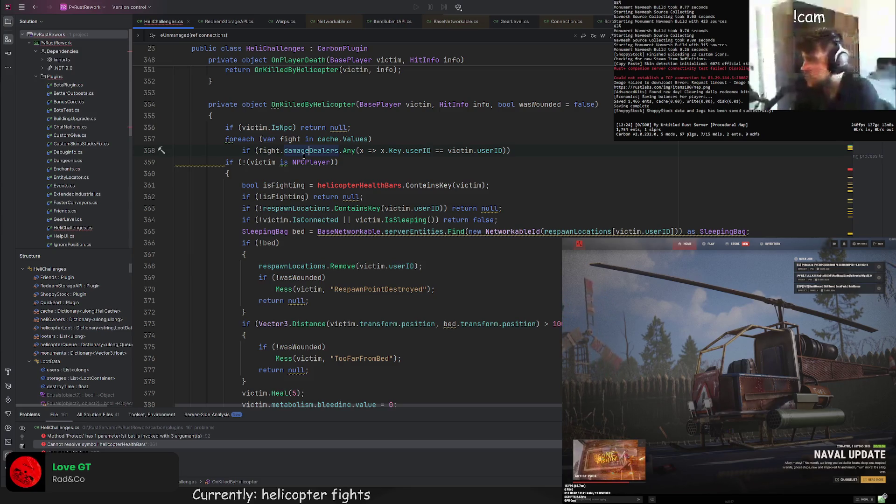
Step: Extend the IsNpc check with || victim.Connection == null
left_click(294, 128)
type("|| v")
type("ictim.Connection =")
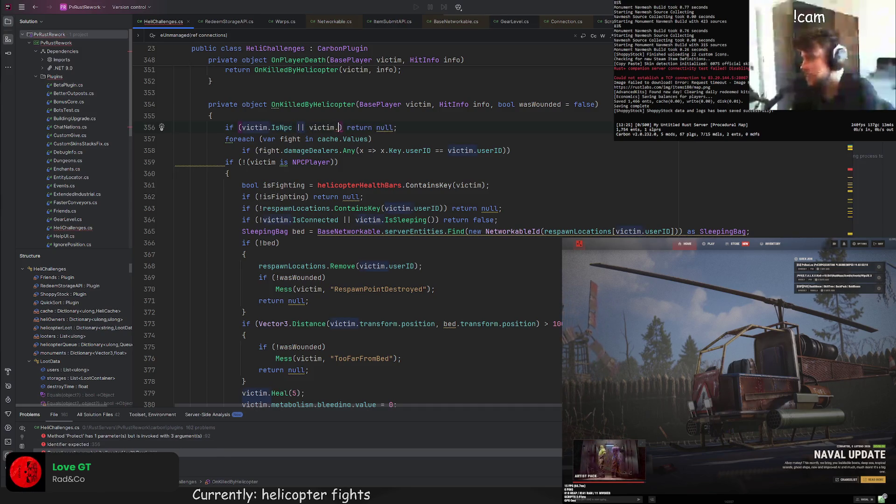
type("= b")
key("BackSpace")
type("null")
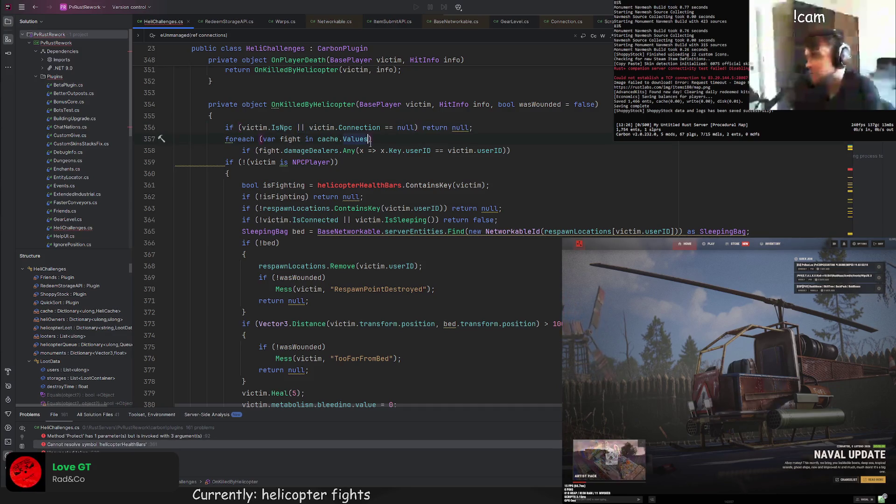
Step: Declare bool isFighting = false; before the fight loop
left_click(321, 152)
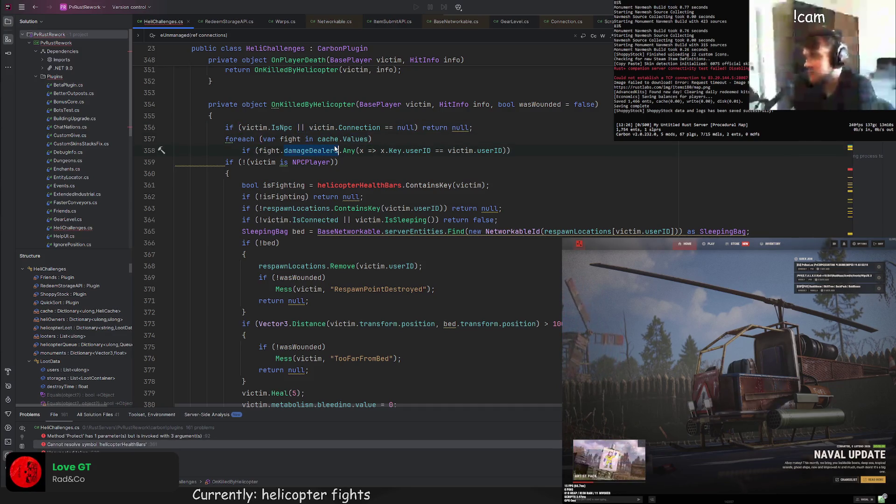
left_click(396, 133)
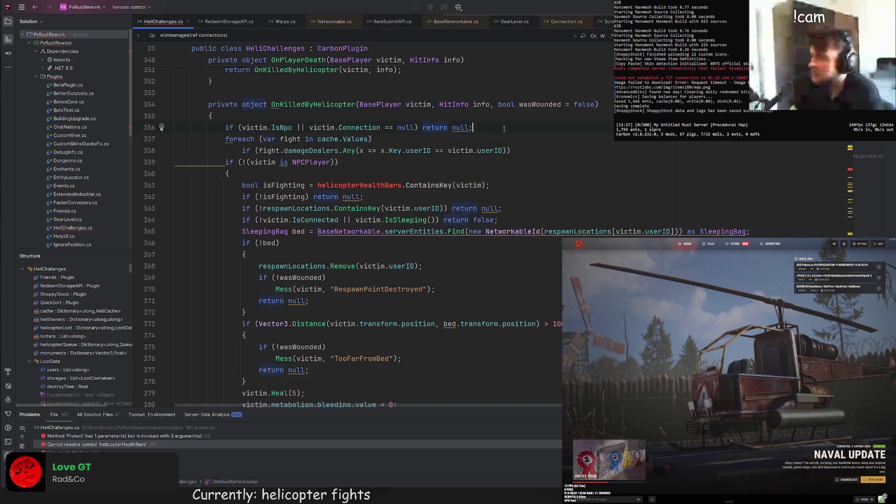
key("ctrl+alt+Return")
type("bool isFighting = false;")
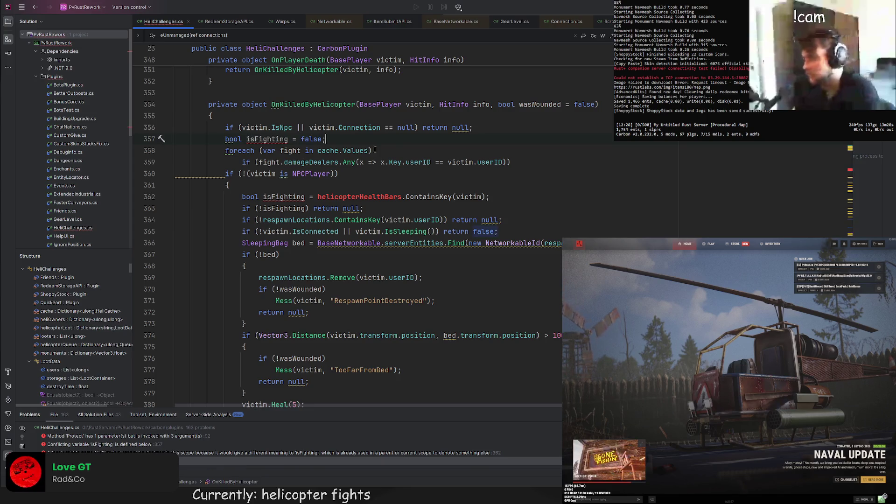
Step: Add an if testing fight.fighters.Contains(victim.Connection) inside the foreach loop
scroll(327, 164, "up", 1)
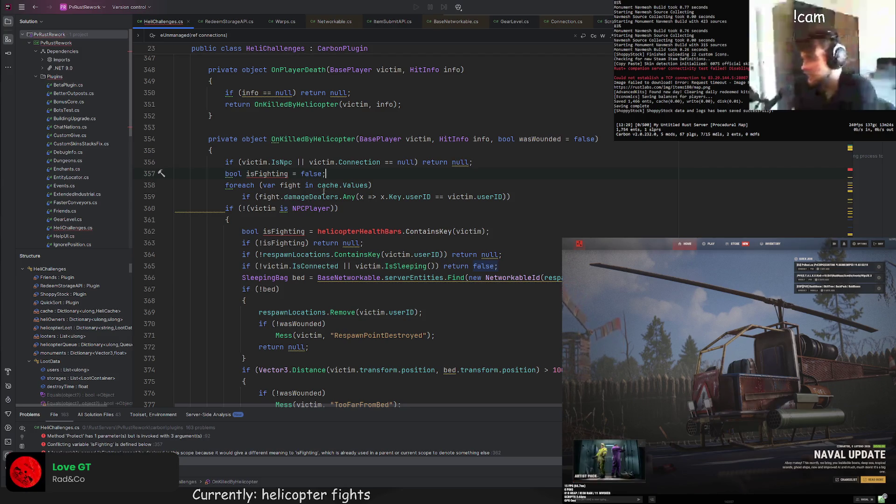
left_click(379, 186)
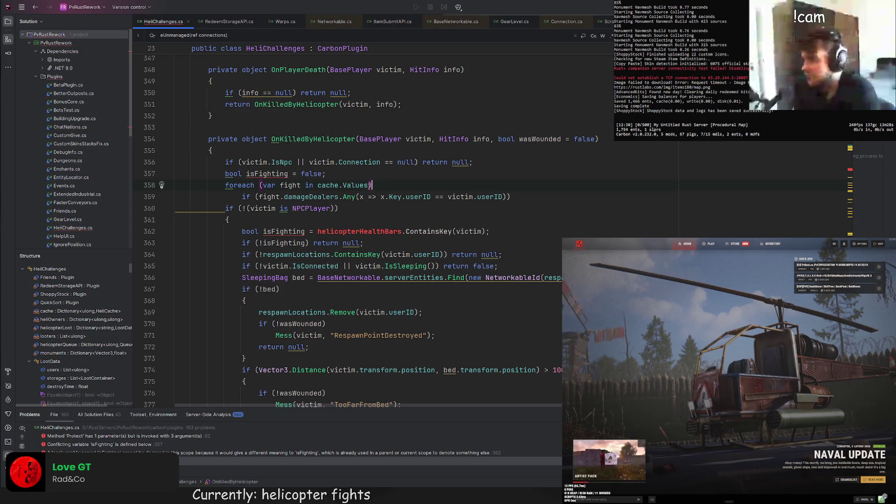
key("Return")
type("if (")
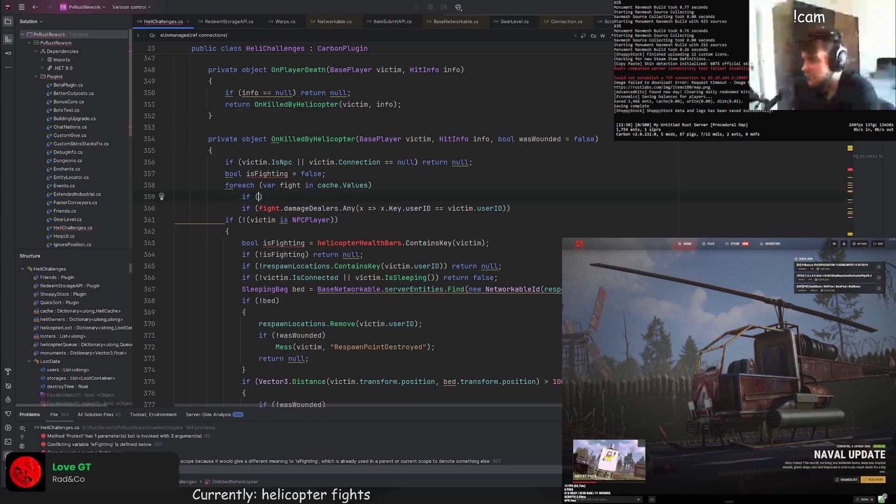
type("gin")
key("BackSpace")
key("BackSpace")
key("BackSpace")
type("fight.")
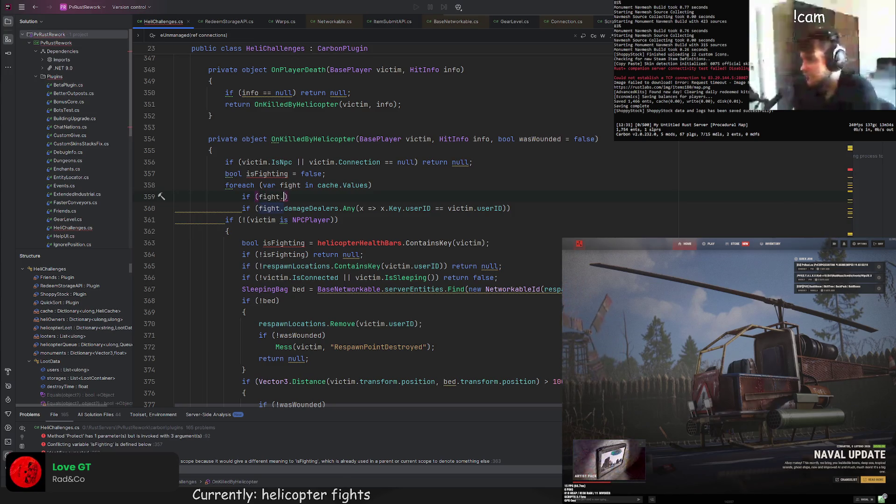
type("fighters.Contains(")
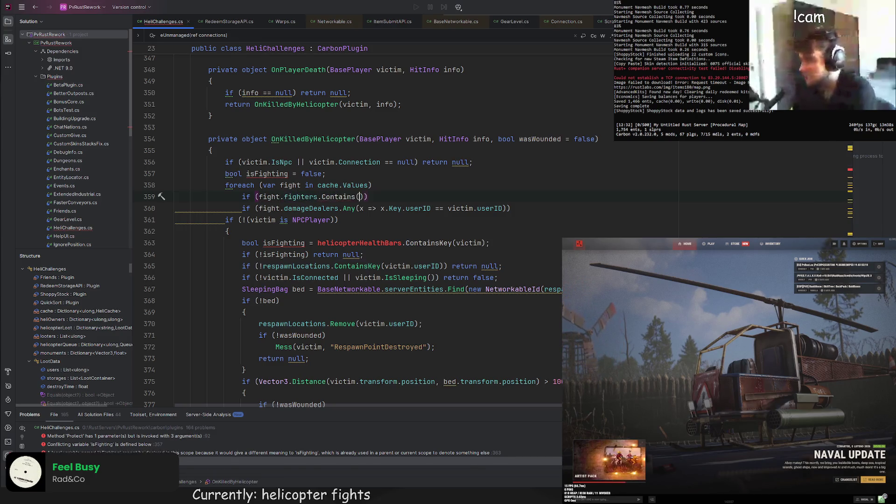
type("victim.Co")
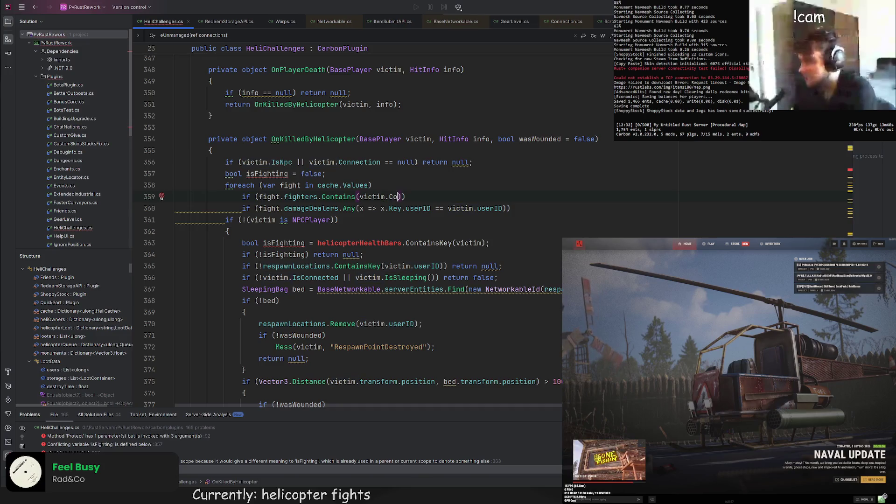
key("Return")
key("End")
key("Return")
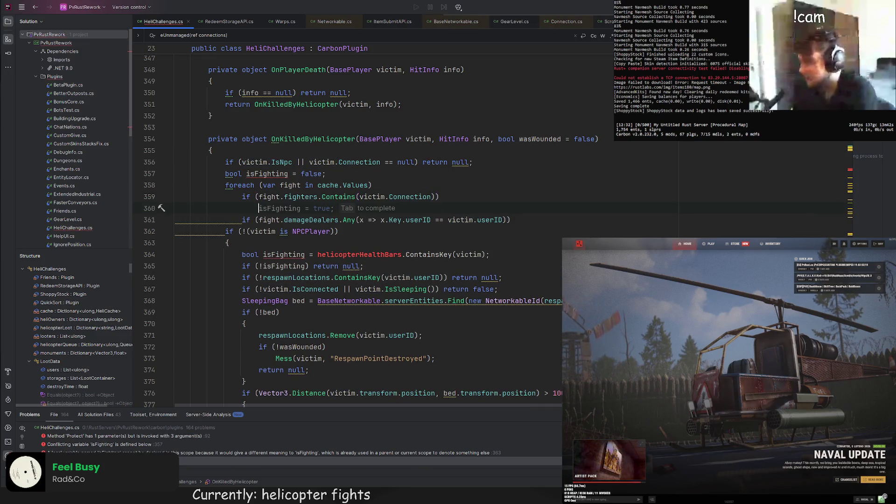
type("{")
Step: Fill the if block with isFighting = true; and break;
key("Return")
type("if")
key("Tab")
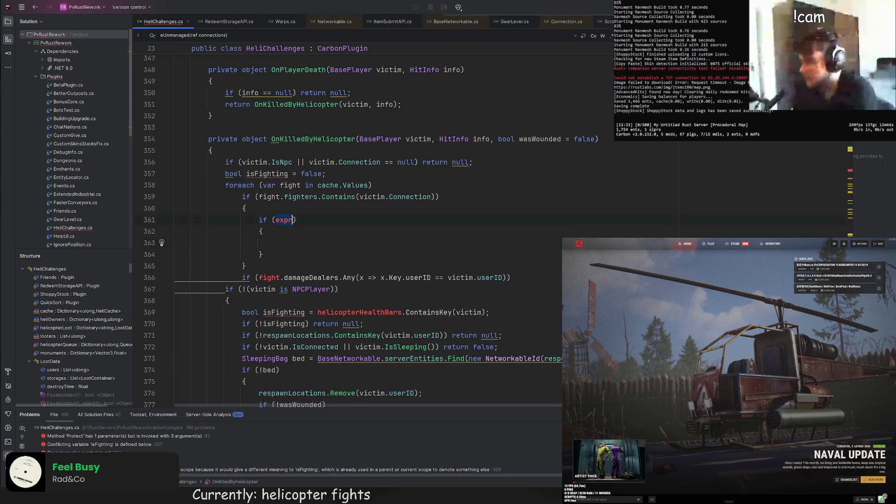
key("ctrl+z")
key("ctrl+z")
key("ctrl+z")
key("Return")
type("isFighting = true;")
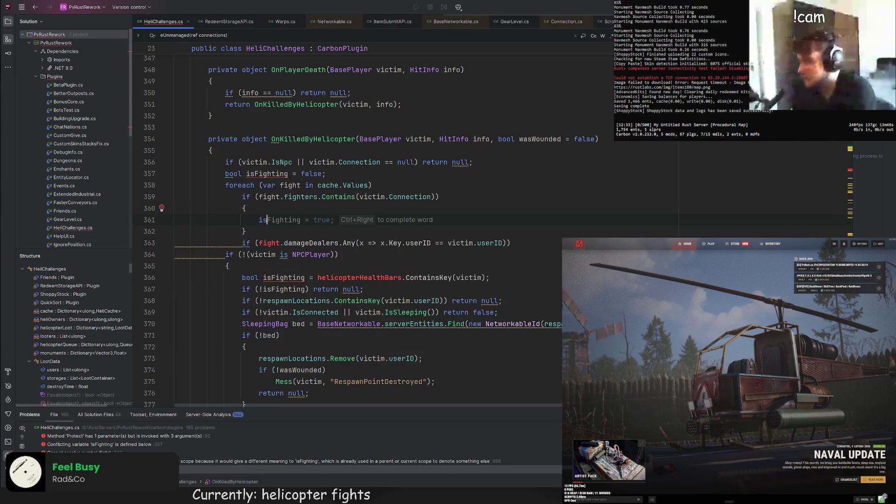
key("Return")
type("break;")
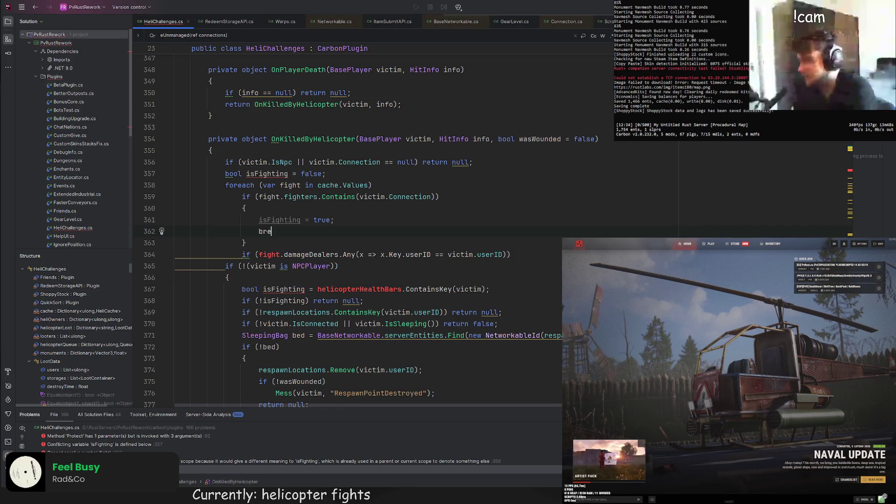
key("Return")
Step: Add if (!isFighting) return null; and delete the old damageDealers check
type("if (!isFi")
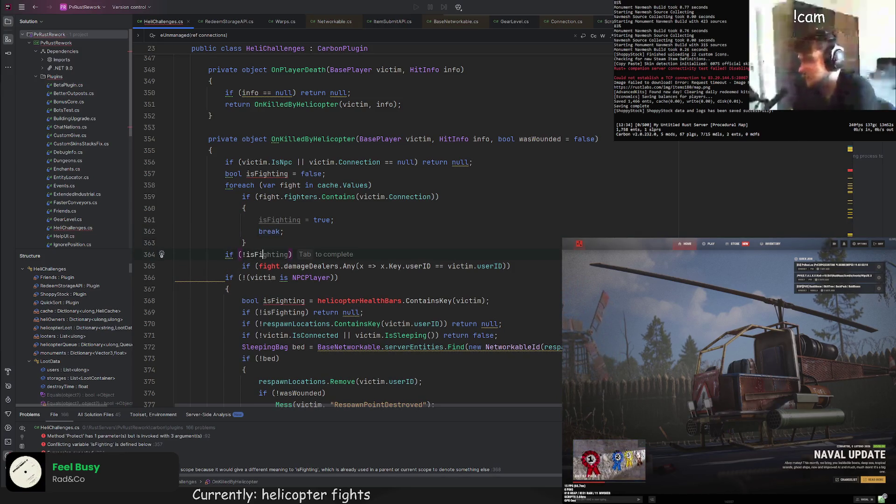
key("Tab")
type("retyu")
key("BackSpace")
type("urn null;")
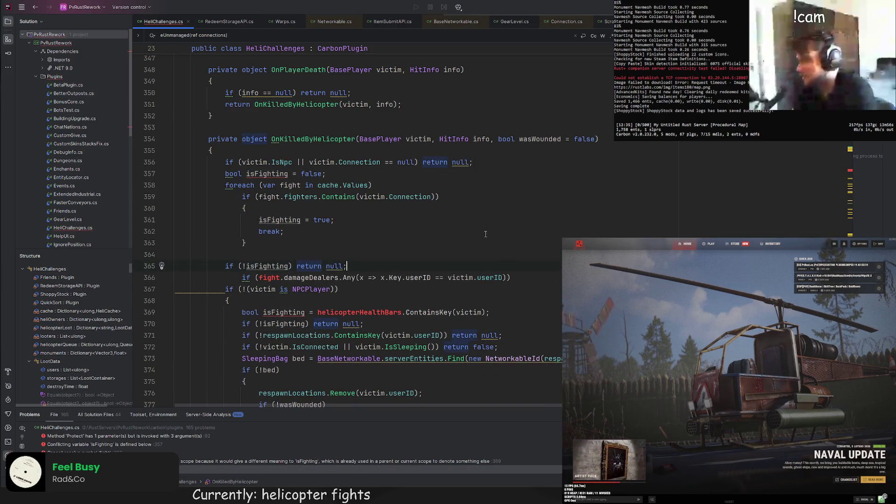
key("shift+Down")
key("shift+End")
key("Delete")
left_click(309, 239)
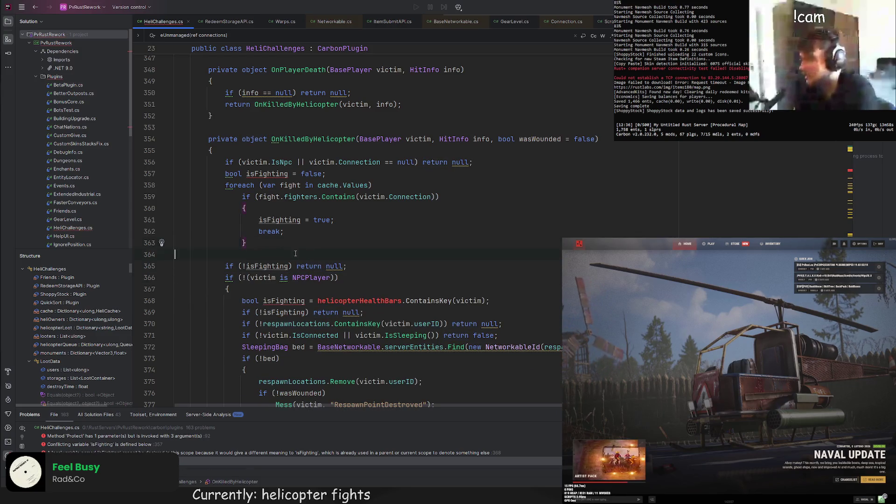
key("BackSpace")
Step: Remove the old NPCPlayer wrapper lines and dedent the remaining block
left_click(294, 138)
scroll(293, 147, "up", 1)
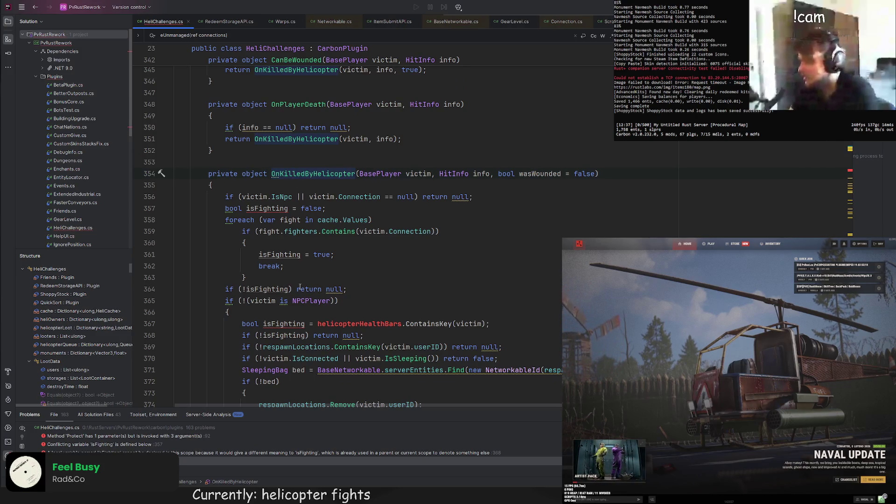
scroll(300, 287, "up", 1)
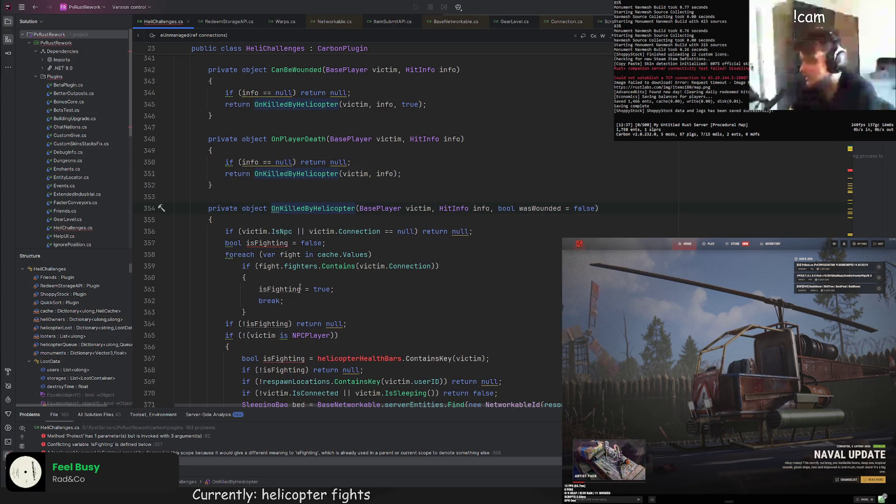
left_click_drag(345, 243, 496, 234)
scroll(301, 248, "down", 1)
left_click_drag(506, 324, 506, 289)
key("BackSpace")
scroll(506, 289, "down", 13)
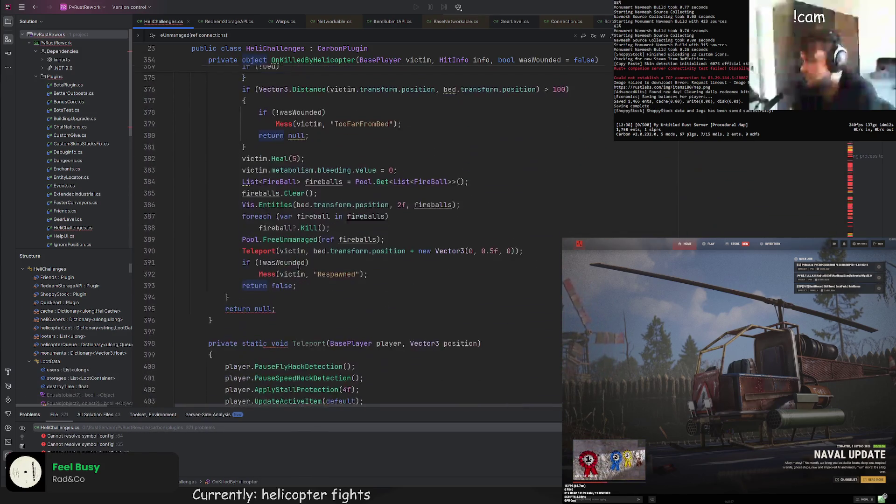
mouse_move(280, 197)
left_mouse_down()
mouse_move(341, 171)
mouse_move(234, 196)
mouse_move(161, 196)
left_mouse_up()
scroll(233, 196, "up", 10)
key("shift+Tab")
left_click(369, 185)
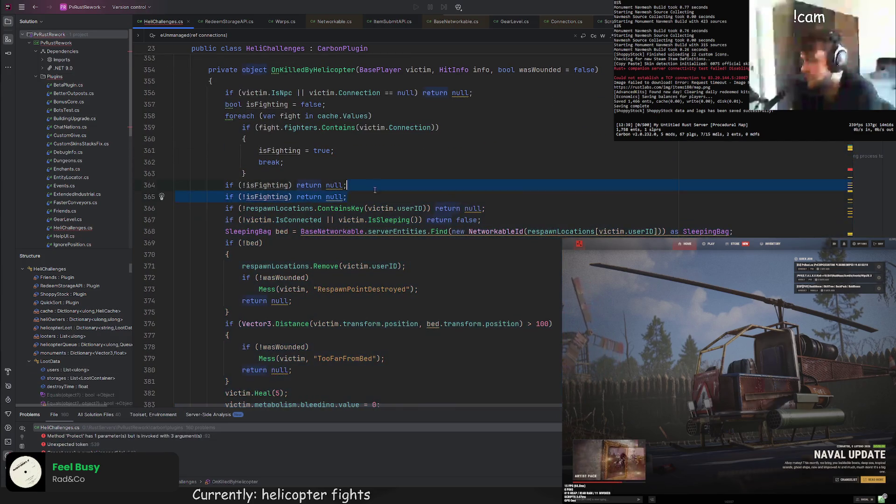
Step: Delete the duplicated isFighting return line and the IsConnected condition
key("ctrl+y")
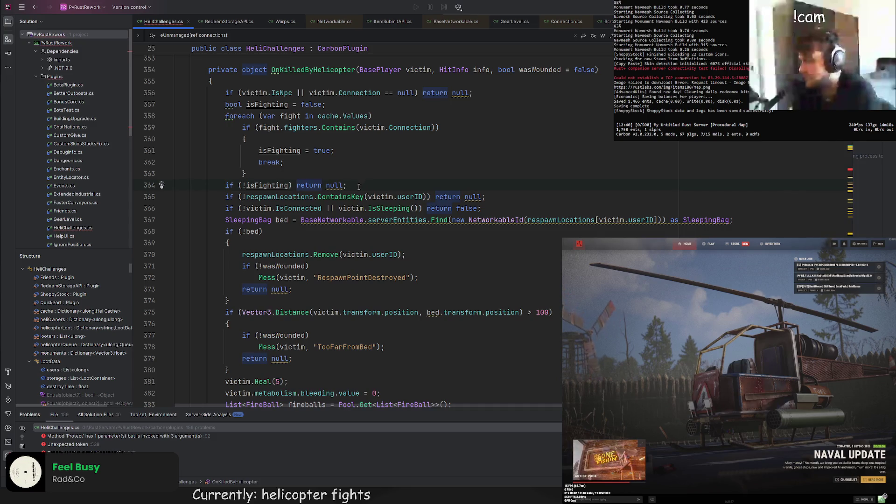
left_click_drag(338, 208, 245, 208)
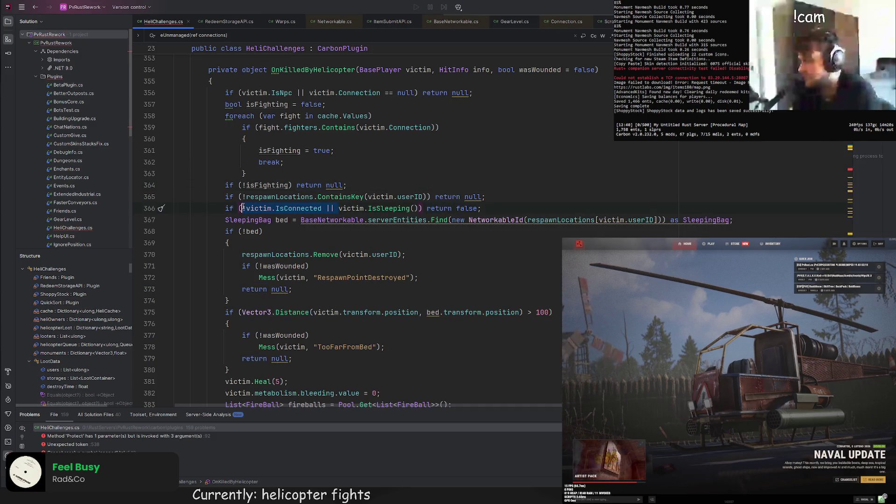
key("BackSpace")
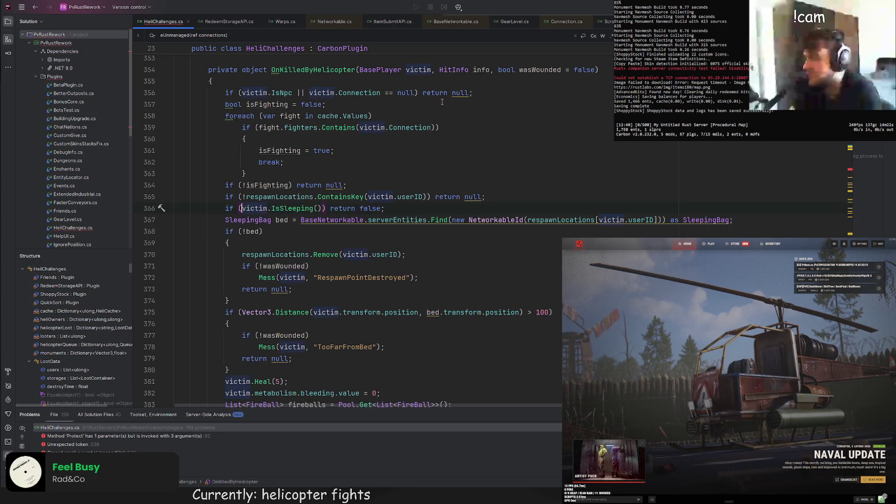
Step: Try removing the Connection null check on line 356, then undo the change
left_click(492, 90)
left_click(418, 93)
type("||")
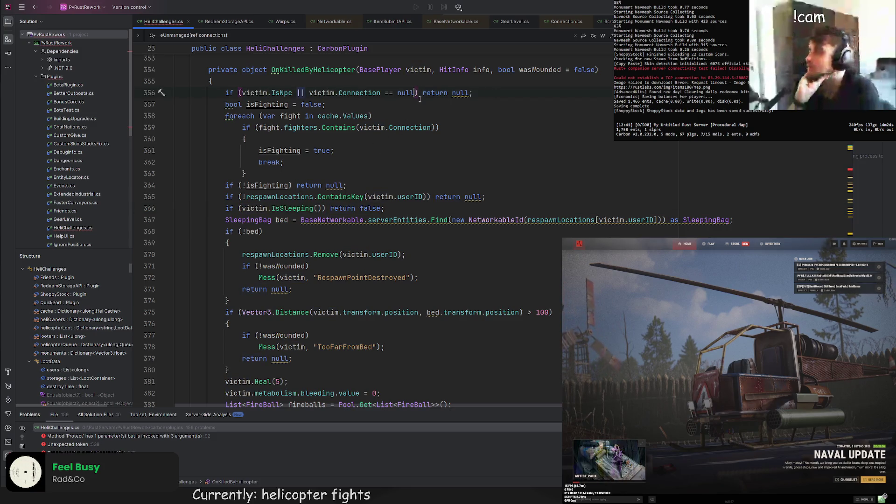
key("BackSpace")
key("BackSpace")
key("BackSpace")
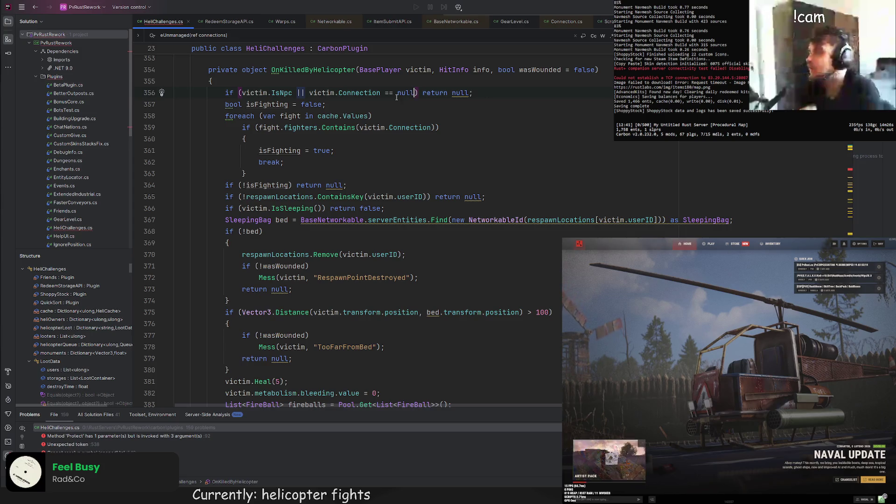
left_click_drag(336, 91, 295, 92)
key("Delete")
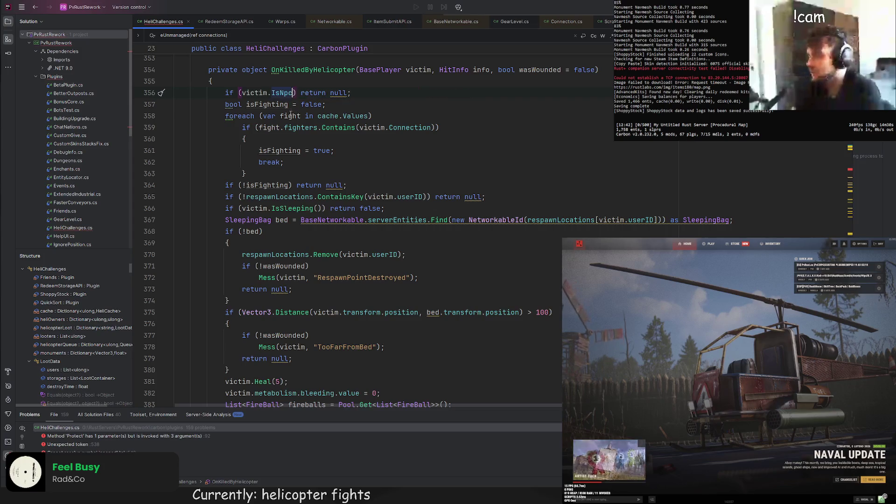
key("Down")
key("Down")
key("Down")
left_click(359, 187)
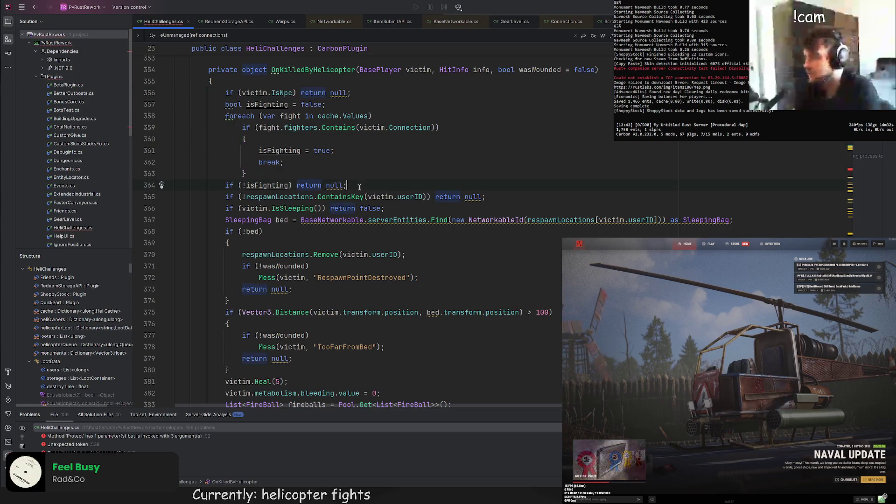
key("ctrl+z")
key("ctrl+z")
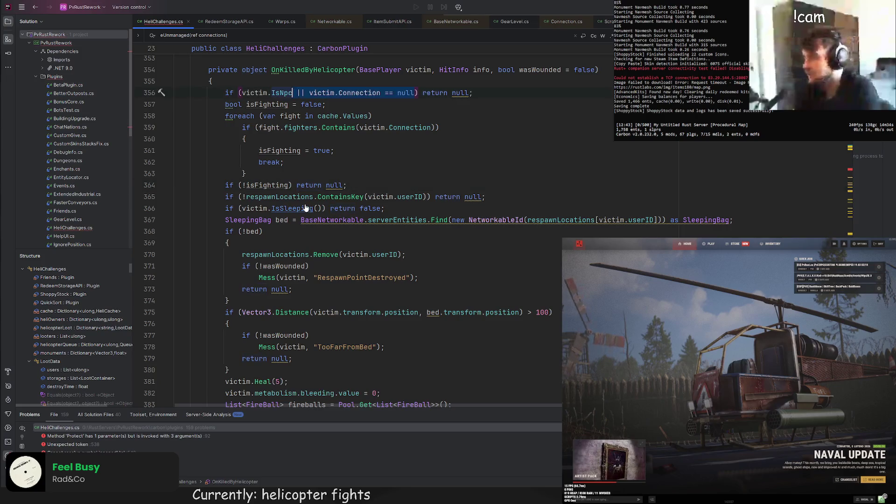
Step: Delete and restore the sleeping check line, then reselect the IsConnected condition on line 366
mouse_move(511, 210)
left_mouse_down()
mouse_move(499, 208)
mouse_move(528, 197)
left_mouse_up()
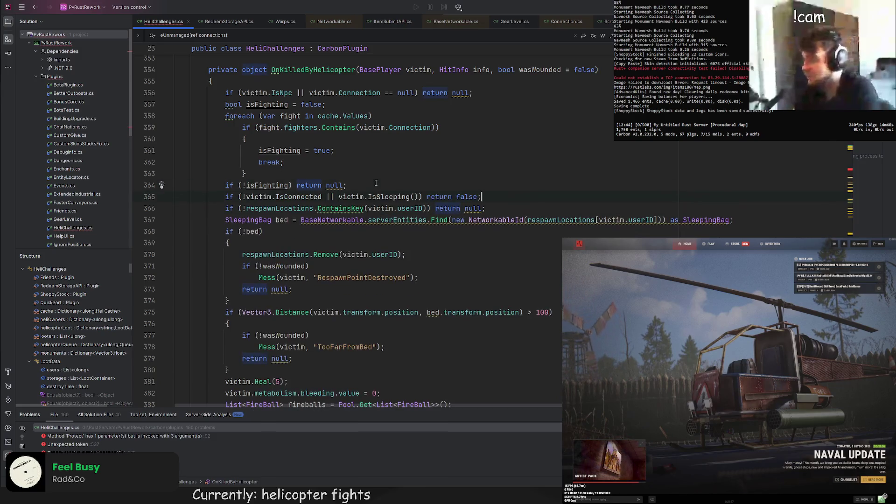
key("Delete")
key("ctrl+z")
left_click_drag(416, 93, 292, 93)
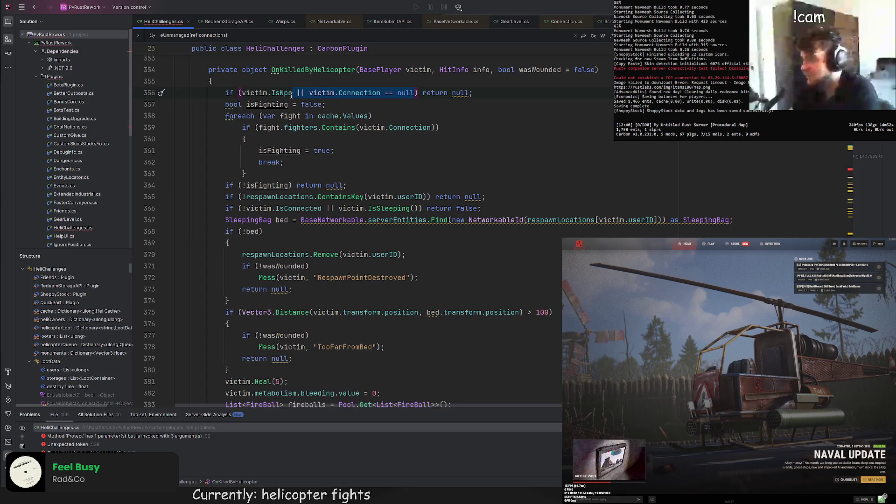
left_click(284, 104)
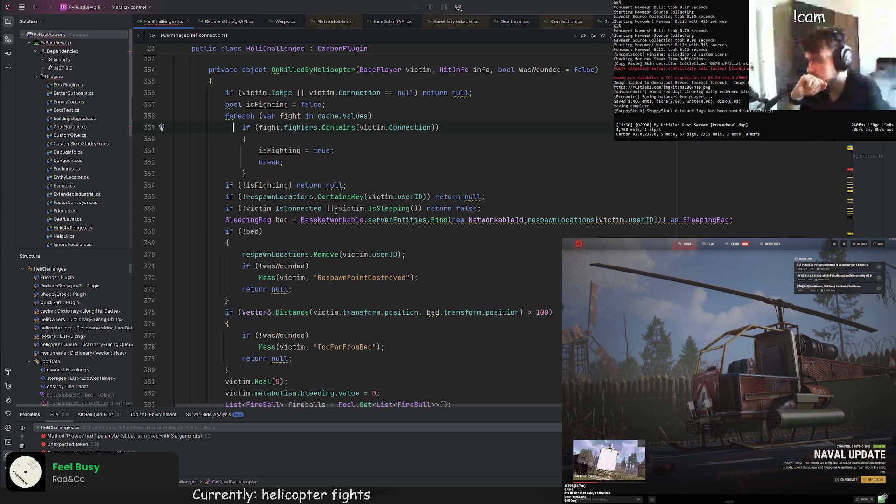
mouse_move(337, 208)
left_mouse_down()
mouse_move(224, 209)
mouse_move(244, 209)
left_mouse_up()
Step: Delete '!victim.IsConnected || ' so the check is just victim.IsSleeping(), then scroll to OnServerInitialized
key("Delete")
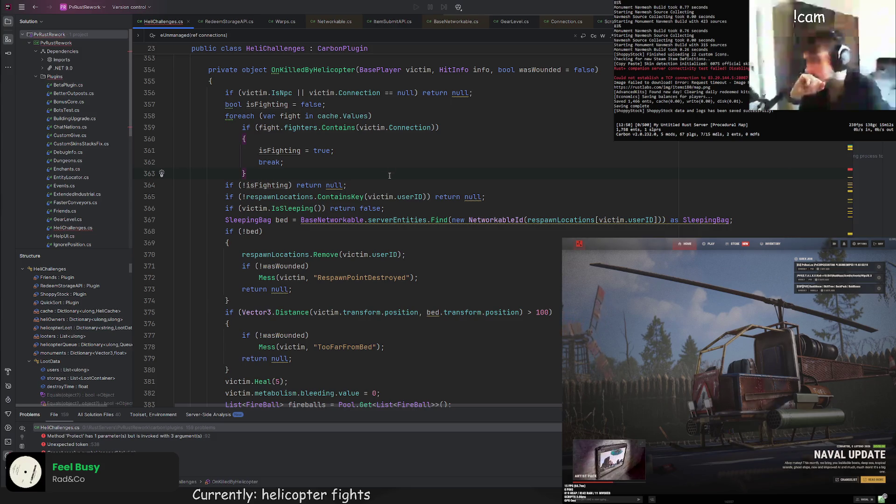
scroll(390, 176, "up", 1)
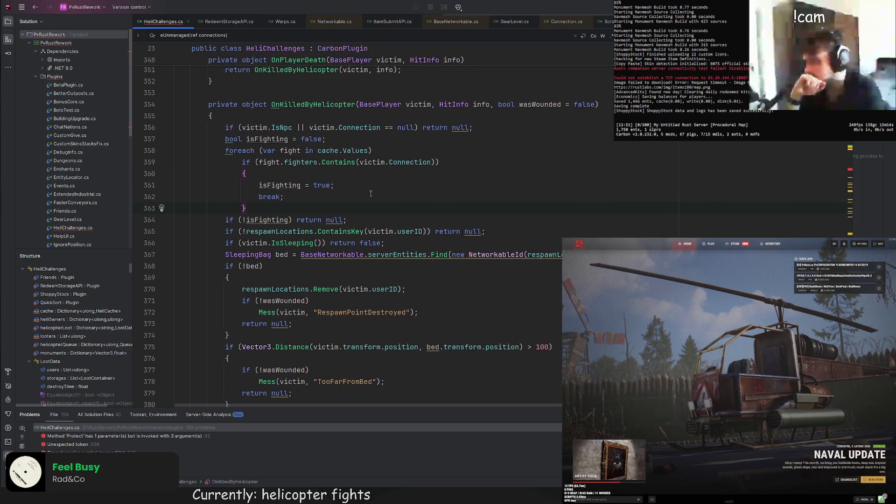
scroll(371, 193, "down", 2)
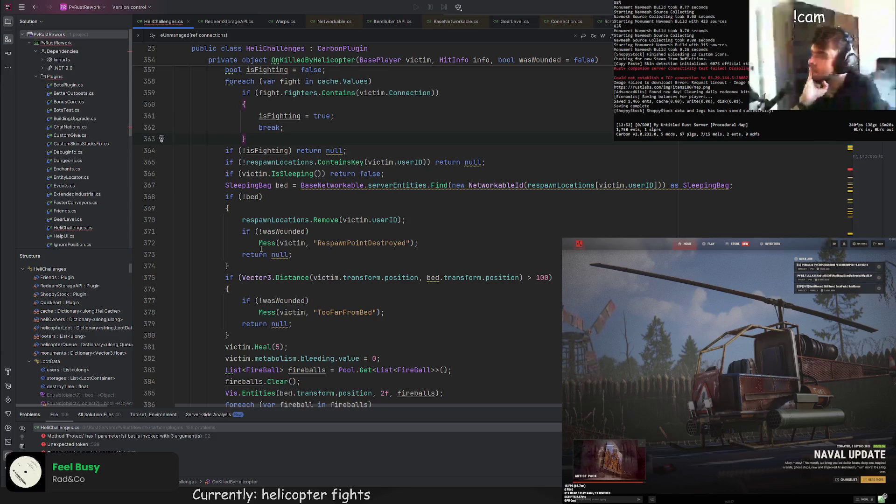
scroll(261, 249, "down", 3)
scroll(261, 249, "up", 6)
scroll(261, 249, "down", 10)
scroll(261, 249, "up", 6)
scroll(261, 249, "up", 20)
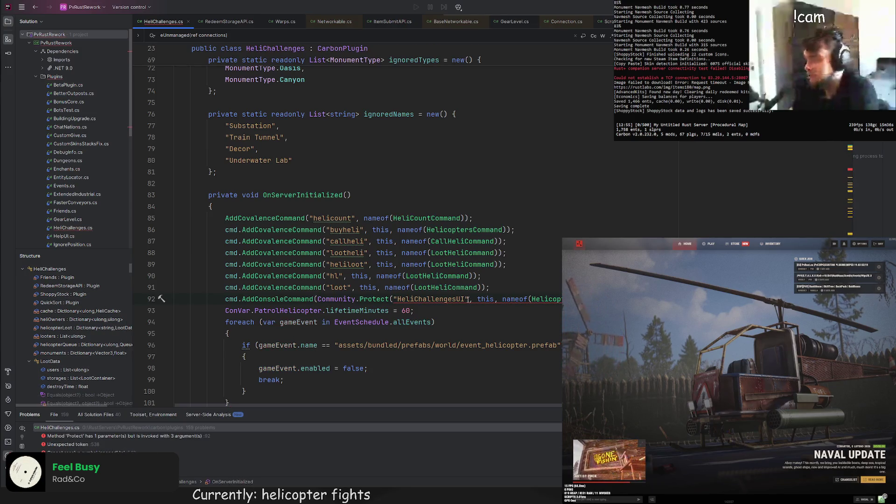
Step: Close the Community.Protect("HeliChallengesUI") registration call with a parenthesis
type(")")
left_click(489, 288)
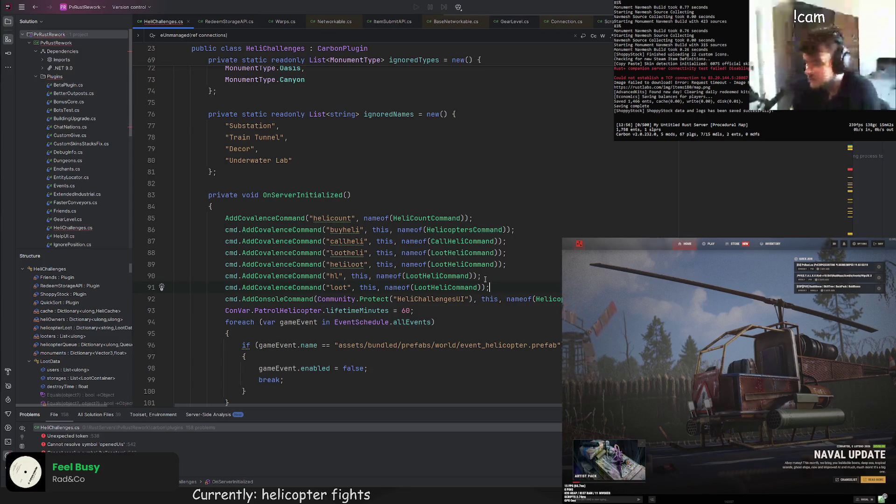
scroll(485, 279, "down", 2)
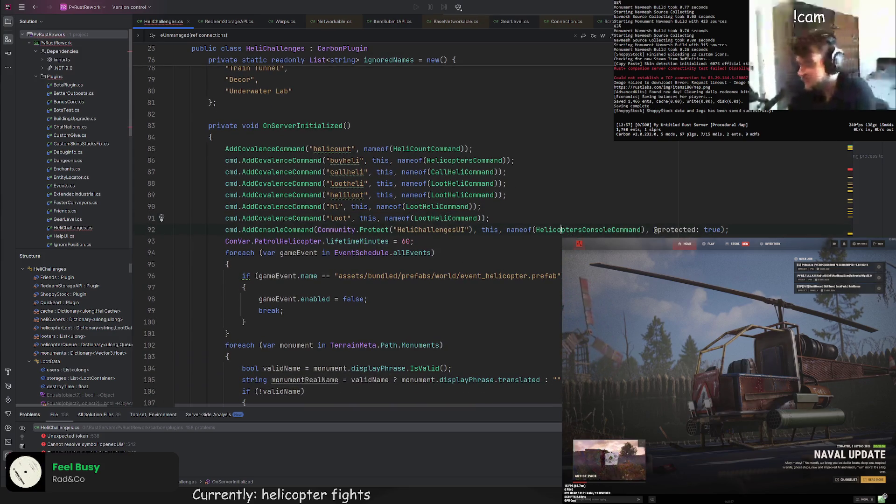
Step: Go to HelicoptersConsoleCommand's definition and select its duplicate else-if "buy" block
left_click(561, 230, "ctrl")
scroll(373, 220, "down", 5)
scroll(374, 220, "down", 4)
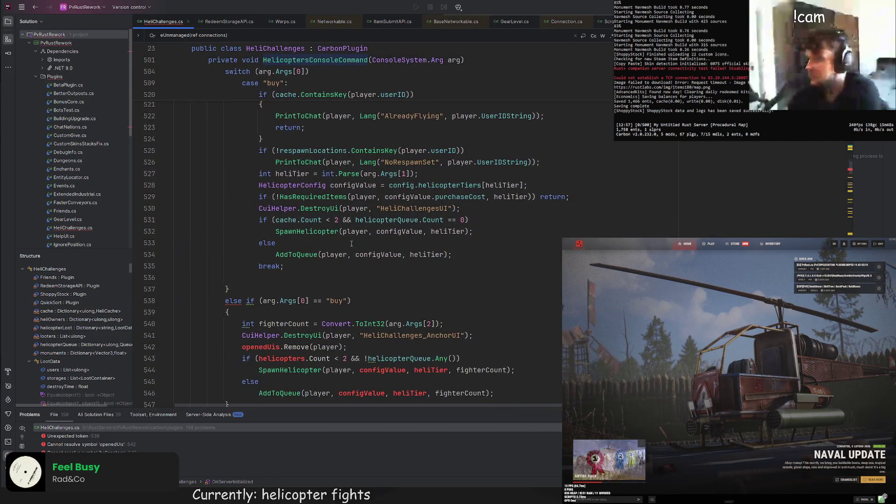
scroll(352, 243, "down", 3)
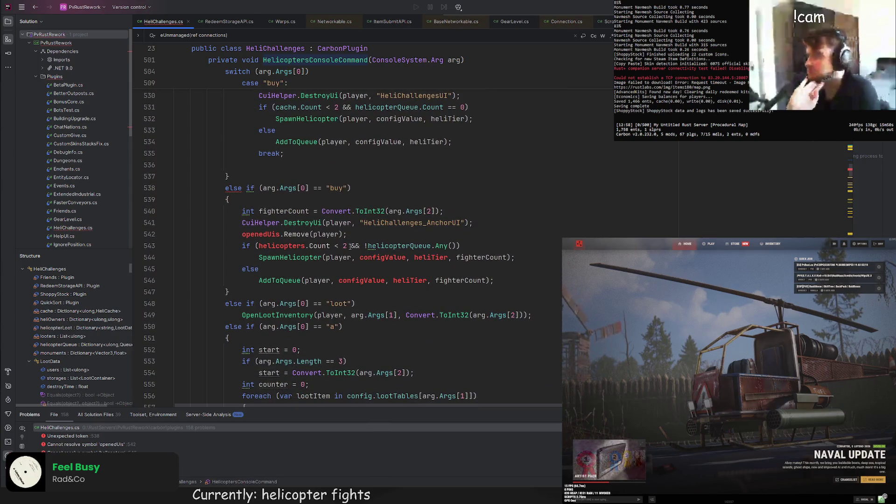
scroll(350, 246, "up", 4)
scroll(350, 246, "down", 4)
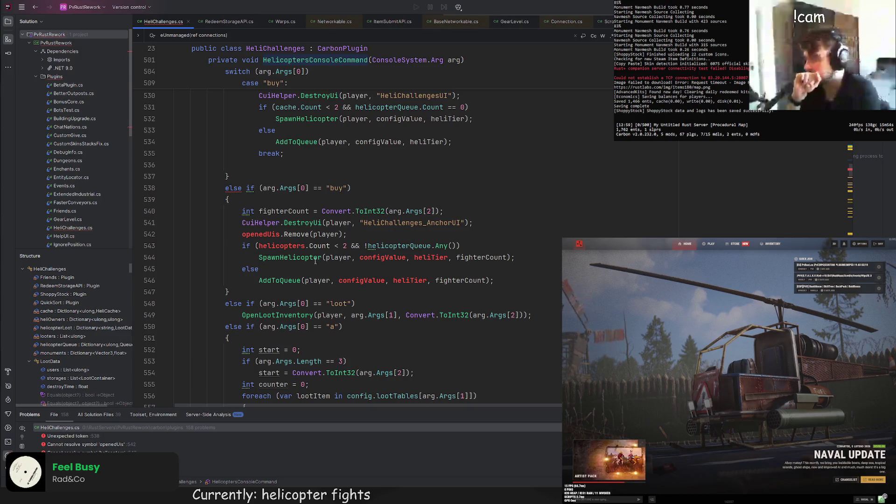
scroll(315, 261, "up", 1)
left_click_drag(249, 329, 249, 206)
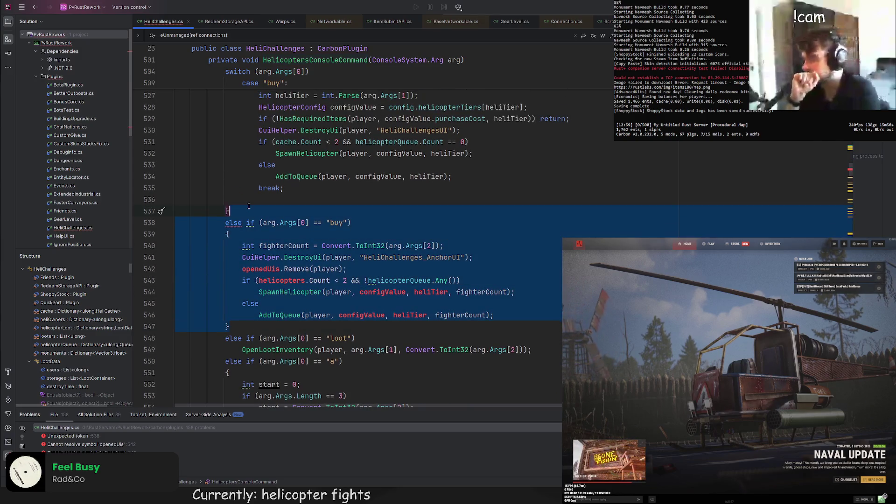
Step: Delete the duplicate else-if "buy" block and rename the PrintToChat calls to Mess
key("Delete")
scroll(252, 207, "up", 9)
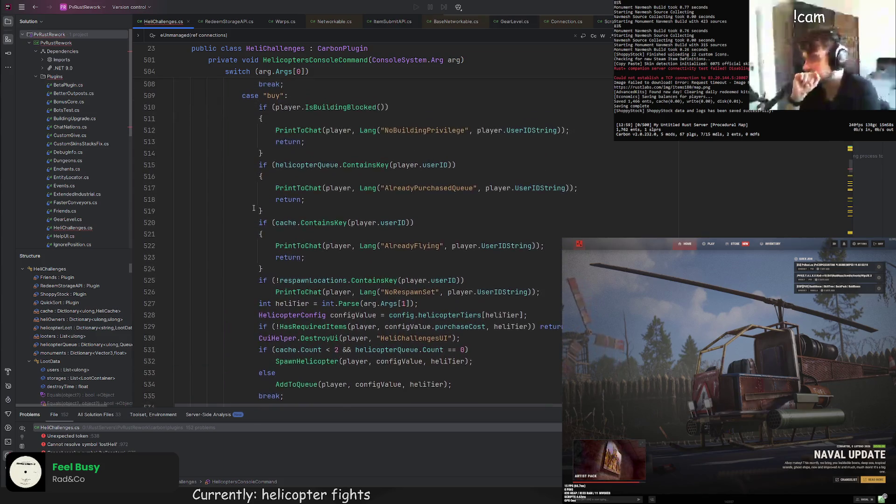
scroll(334, 191, "down", 1)
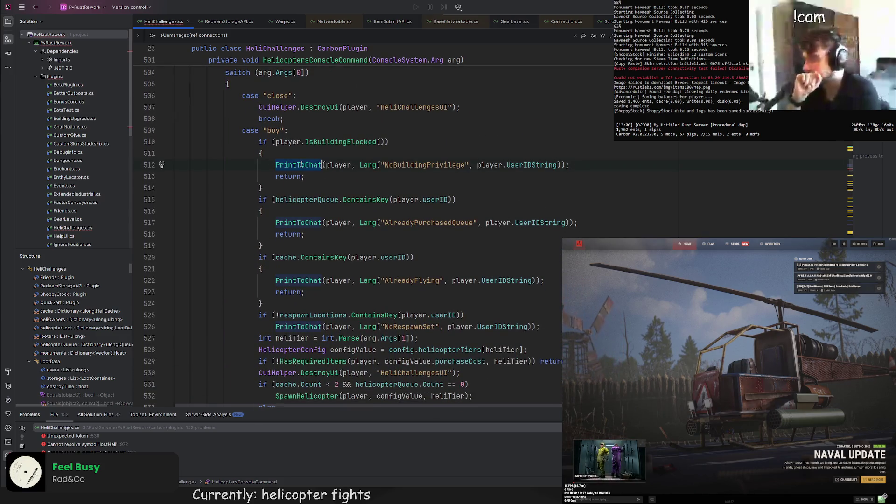
type("Mess")
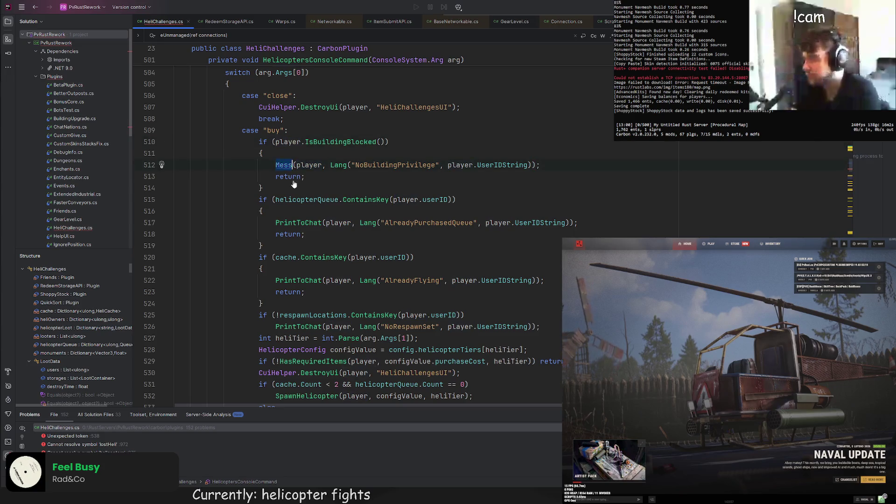
double_click(304, 223)
type("Mess")
double_click(303, 280)
type("Mess")
double_click(305, 327)
type("Mess")
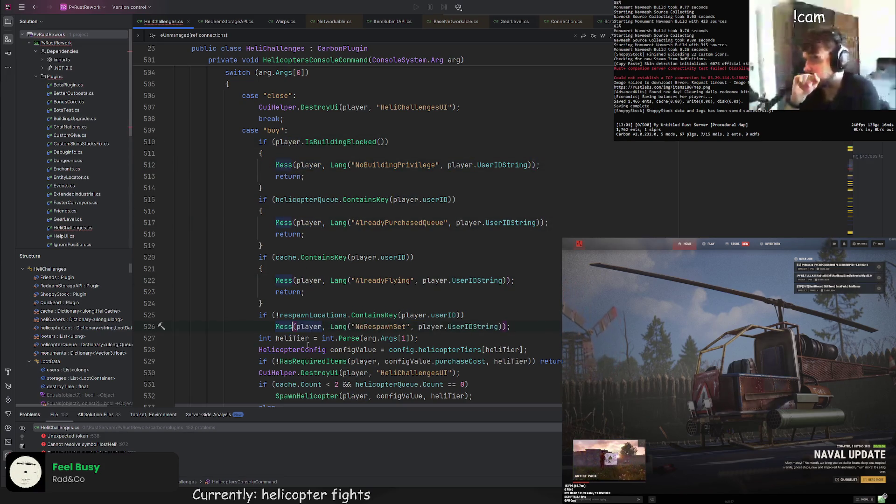
scroll(340, 280, "down", 1)
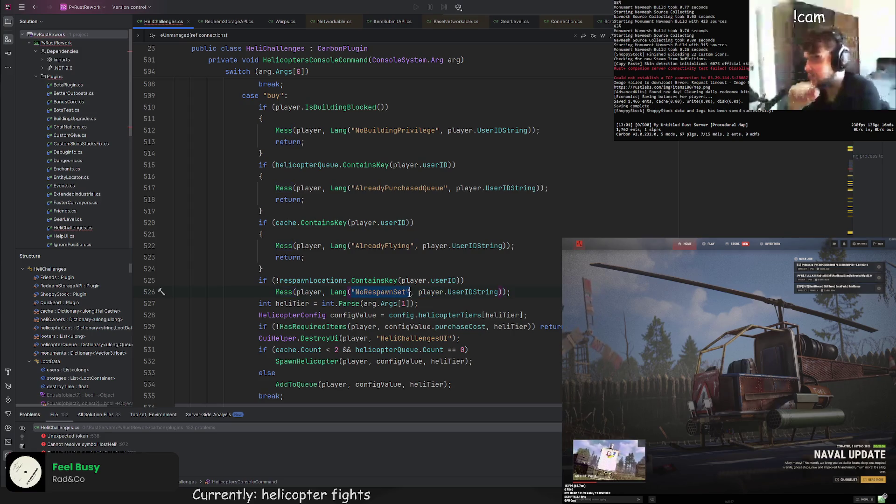
Step: Replace the NoRespawnSet and AlreadyFlying Lang calls with their plain key strings
left_click_drag(330, 292, 508, 293)
type("\"NoRespawnSet\"")
key("Up")
key("Up")
key("Up")
key("ctrl+c")
left_click_drag(330, 245, 511, 245)
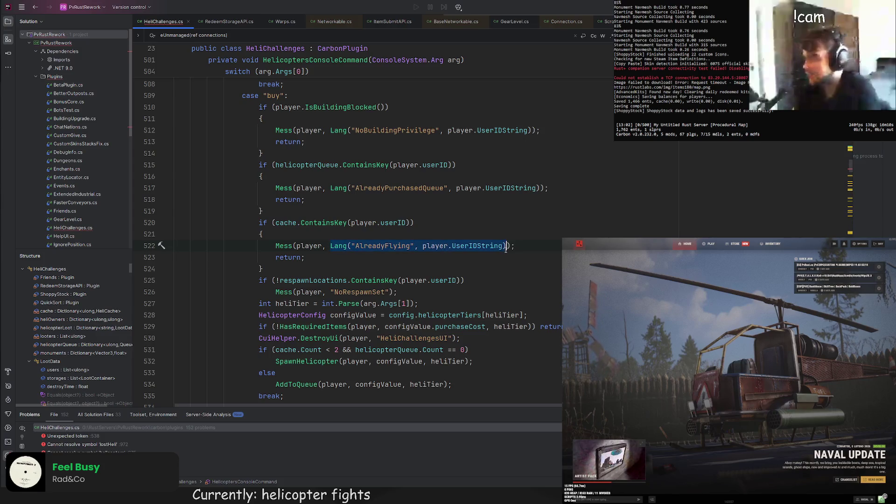
key("ctrl+v")
Step: Replace the AlreadyPurchasedQueue and NoBuildingPrivilege Lang calls with their plain key strings
left_click(354, 188)
left_click_drag(366, 189, 449, 188)
key("ctrl+c")
left_click_drag(331, 188, 538, 188)
key("ctrl+v")
left_click_drag(353, 130, 433, 130)
key("ctrl+c")
left_click_drag(330, 130, 534, 130)
key("ctrl+v")
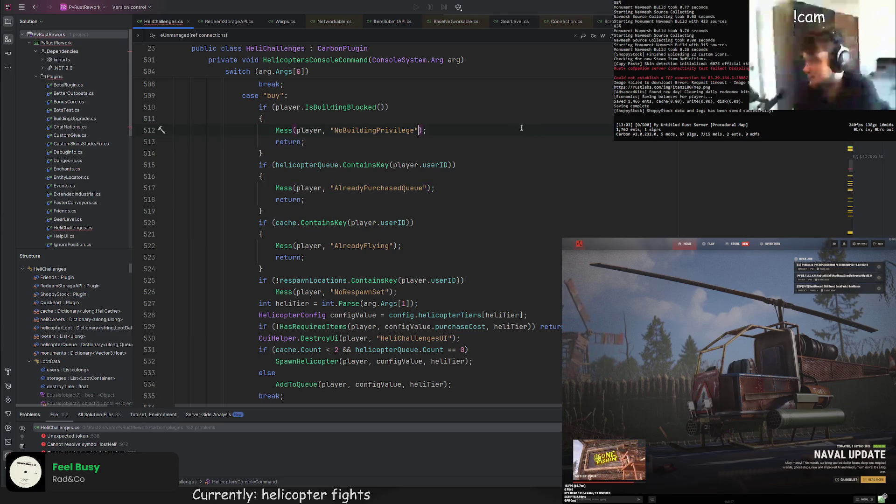
Step: Add a case "loot": label on the empty line after the buy case
scroll(409, 203, "down", 3)
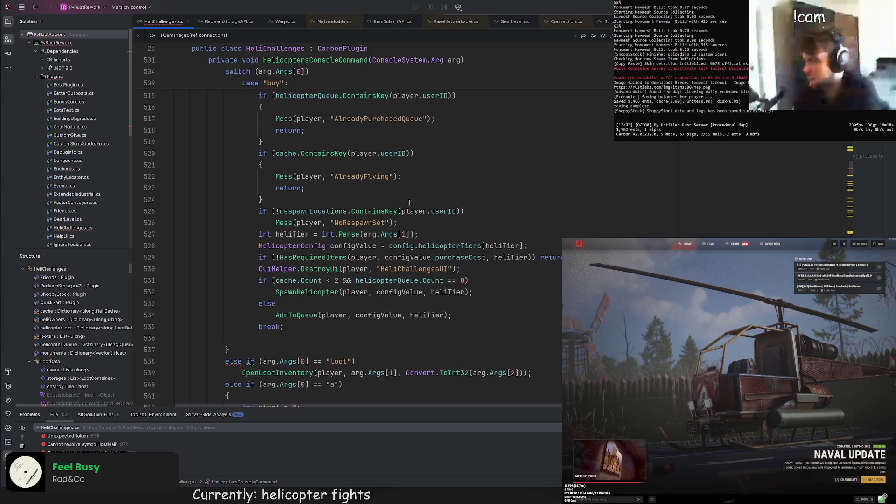
scroll(362, 261, "down", 4)
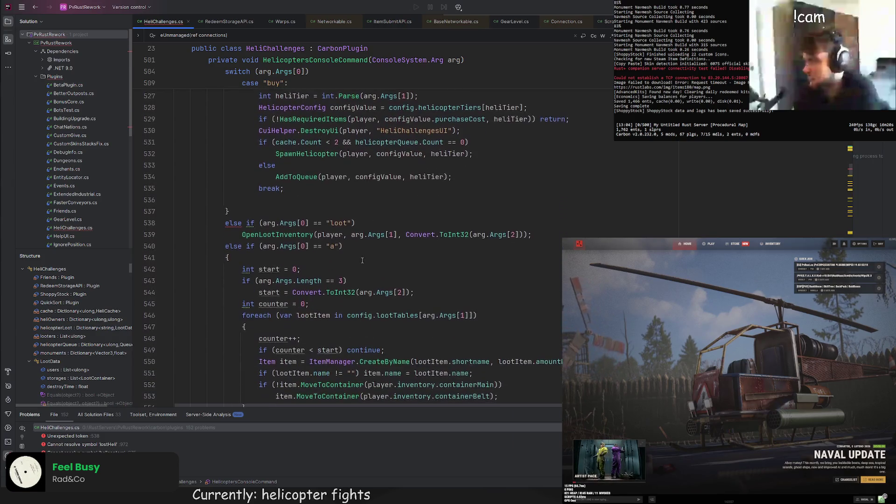
scroll(294, 196, "up", 5)
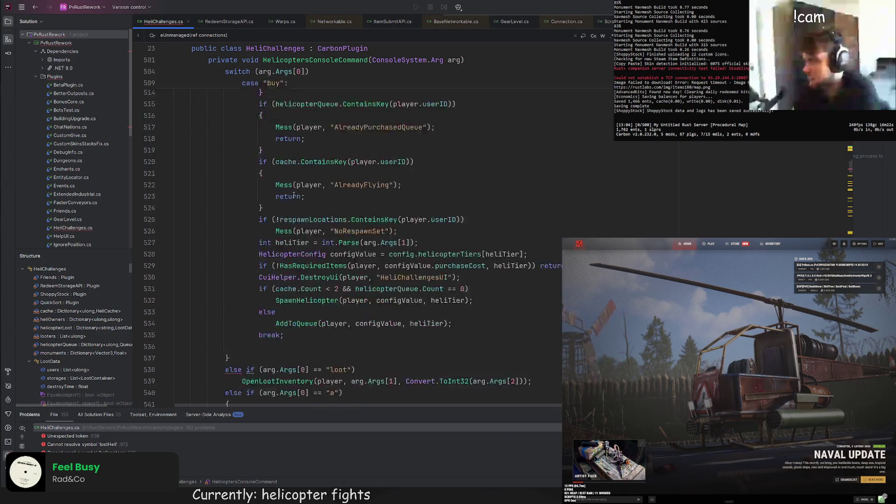
scroll(294, 196, "down", 3)
left_click(242, 234)
type("case \"loot\":")
Step: Give the loot case a break; and an indented 'string code = arg.Args[1];' line
key("Return")
left_click_drag(545, 280, 546, 269)
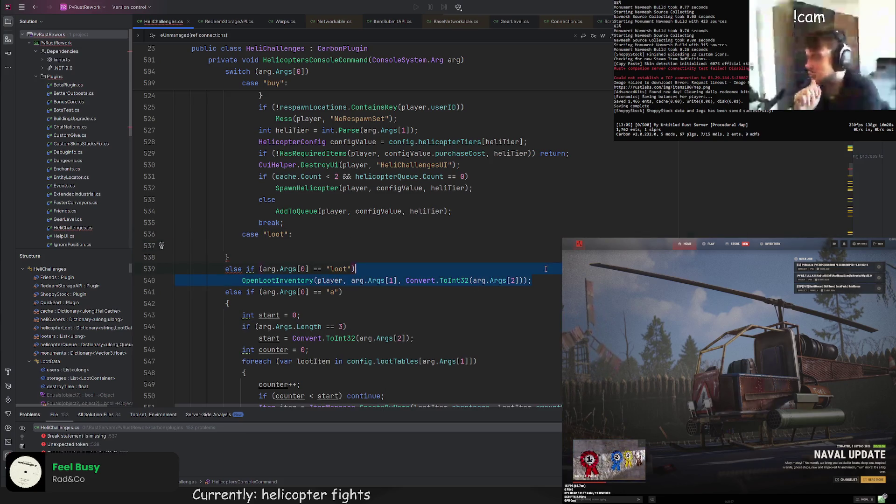
left_click(326, 239)
key("Return")
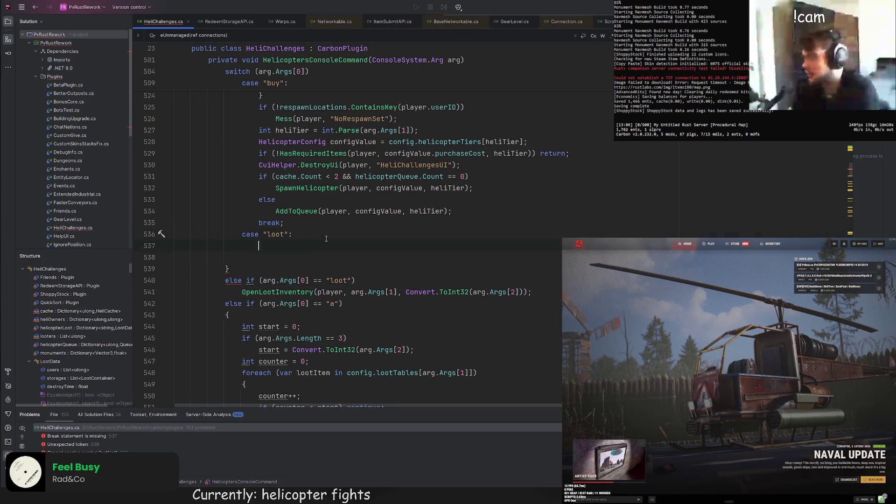
type("{")
key("Return")
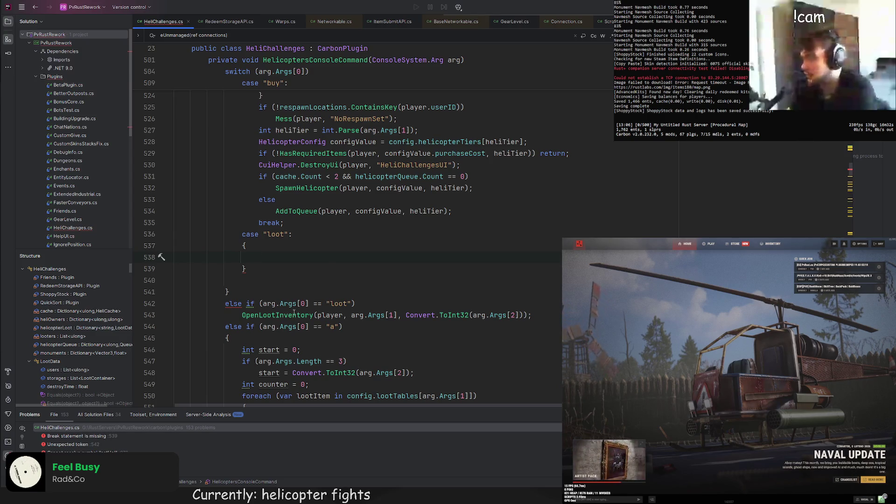
key("ctrl+z")
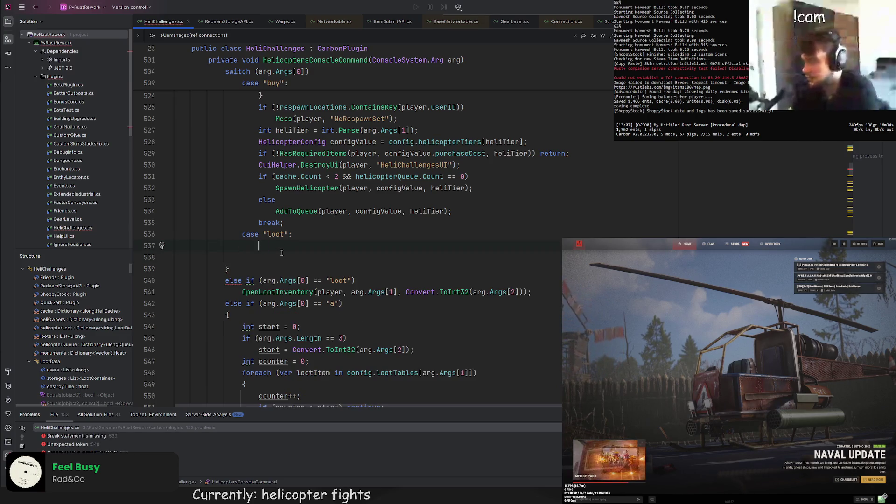
key("Return")
key("Return")
type("break;")
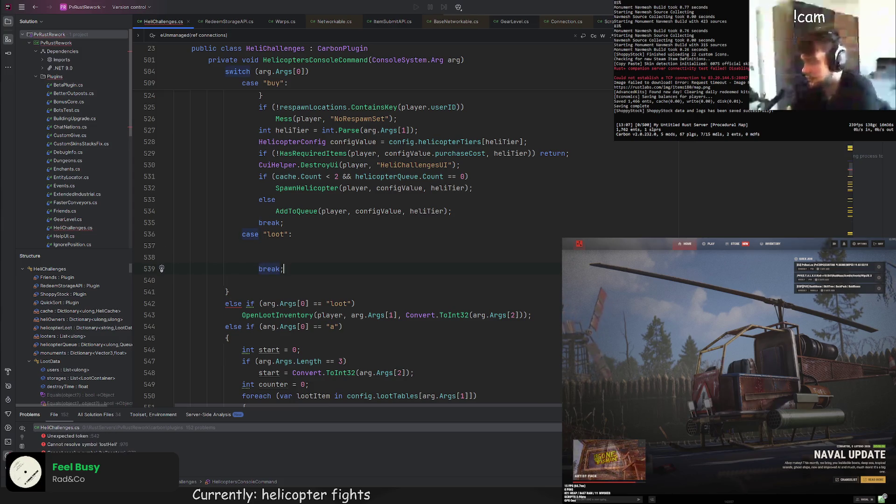
key("Up")
key("Up")
type("string code =")
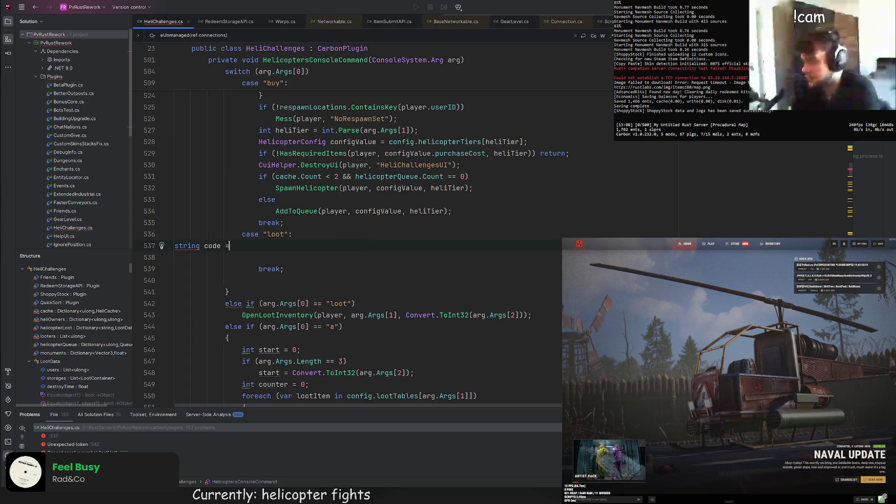
type(" arg.Args[1];")
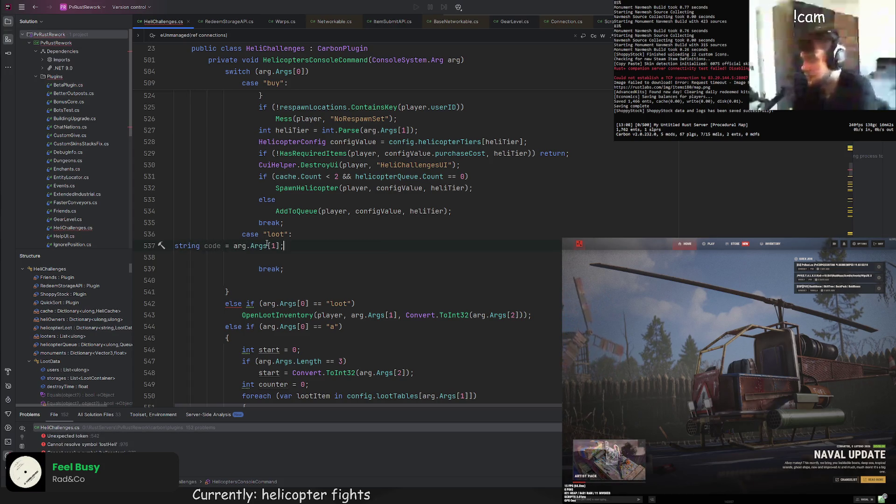
key("Home")
key("Tab")
key("Tab")
key("Tab")
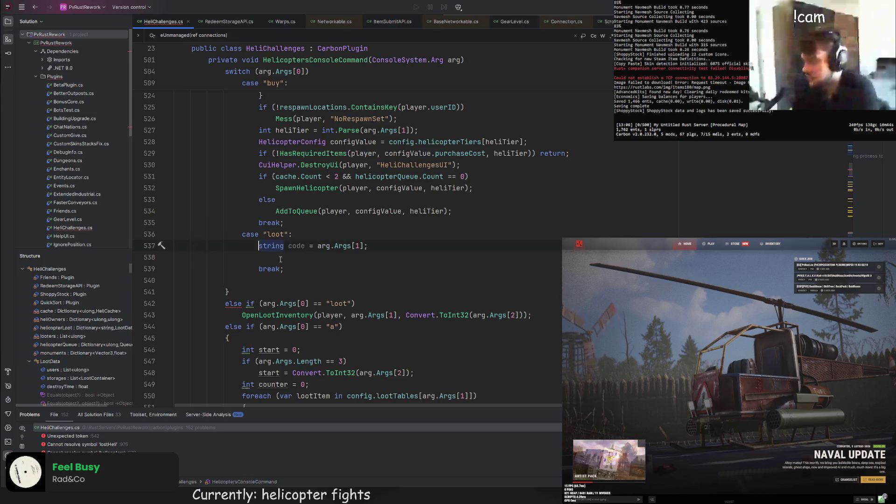
Step: Add a page variable using the suggested int.Parse(arg.Args[2])
left_click(341, 233)
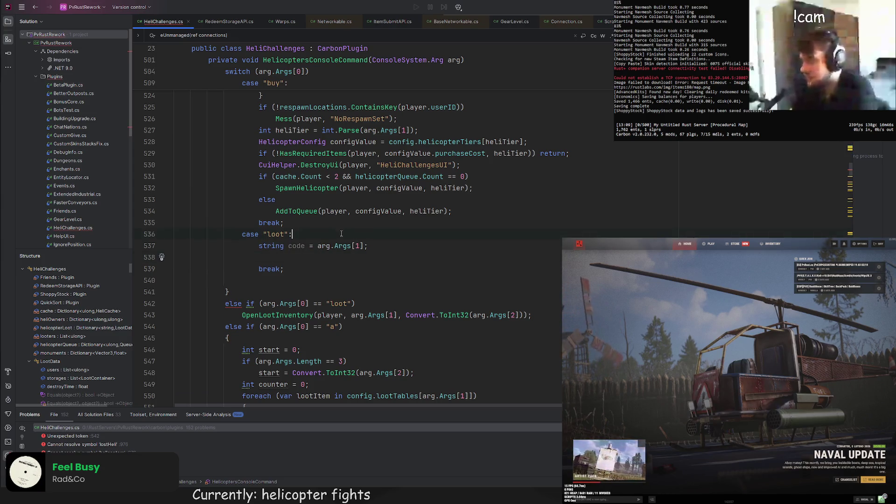
key("Up")
scroll(283, 250, "up", 3)
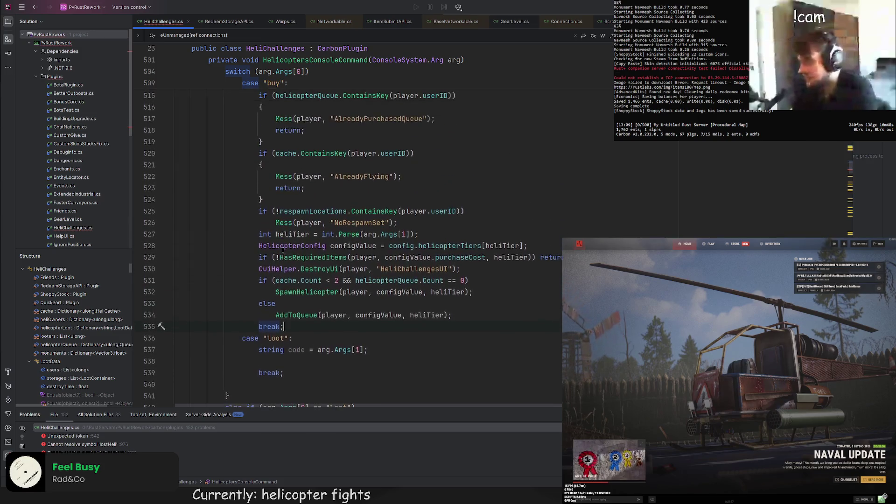
scroll(283, 250, "down", 2)
left_click(385, 288)
key("Tab")
key("Tab")
key("Tab")
type("int page")
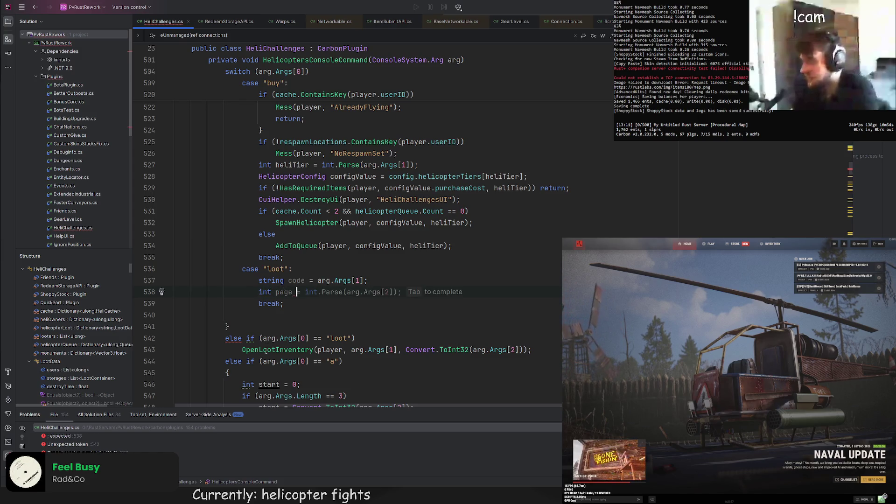
key("Tab")
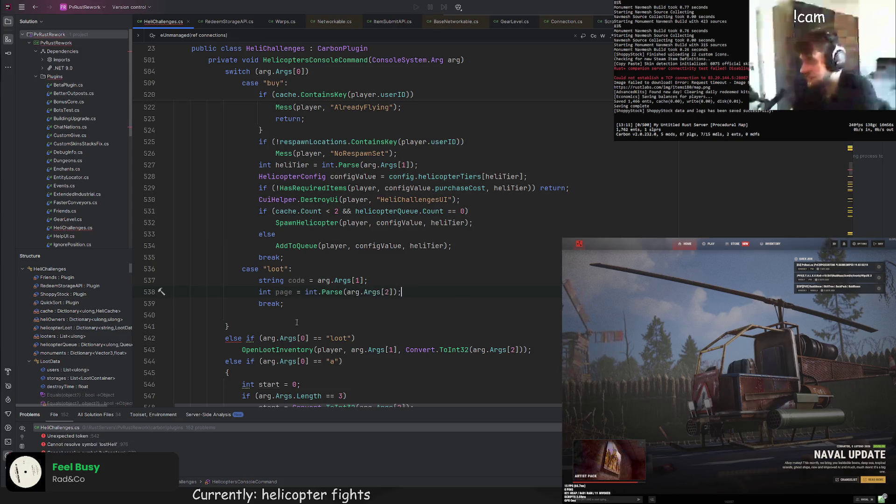
Step: Copy the OpenLootInventory call into the loot case, passing code and page as arguments
left_click_drag(242, 349, 531, 349)
key("ctrl+c")
left_click(278, 296)
key("End")
key("Return")
key("ctrl+v")
double_click(279, 292)
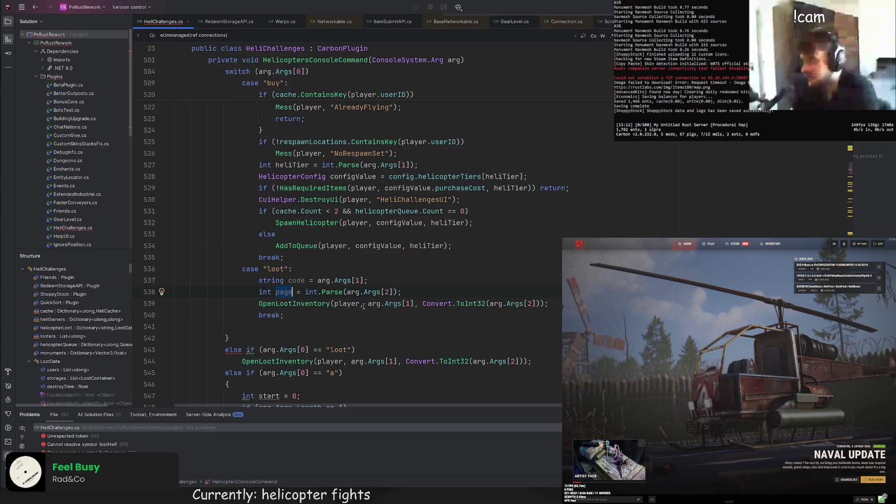
double_click(292, 281)
left_click_drag(368, 303, 511, 304)
key("ctrl+v")
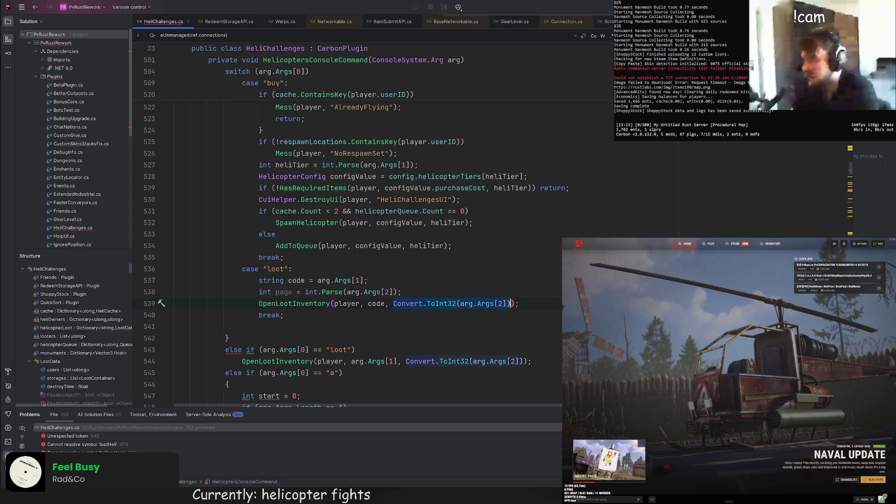
type("page")
key("Up")
Step: Delete the old else-if loot lines and complete the break; statement
scroll(321, 316, "down", 1)
key("BackSpace")
key("Up")
key("Up")
key("End")
key("BackSpace")
left_click(348, 296)
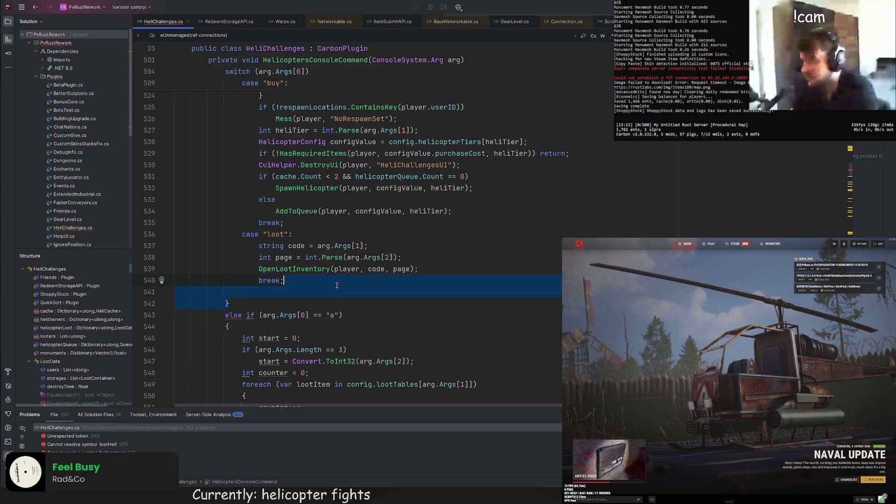
key("BackSpace")
type(";")
scroll(296, 281, "down", 3)
scroll(296, 280, "down", 5)
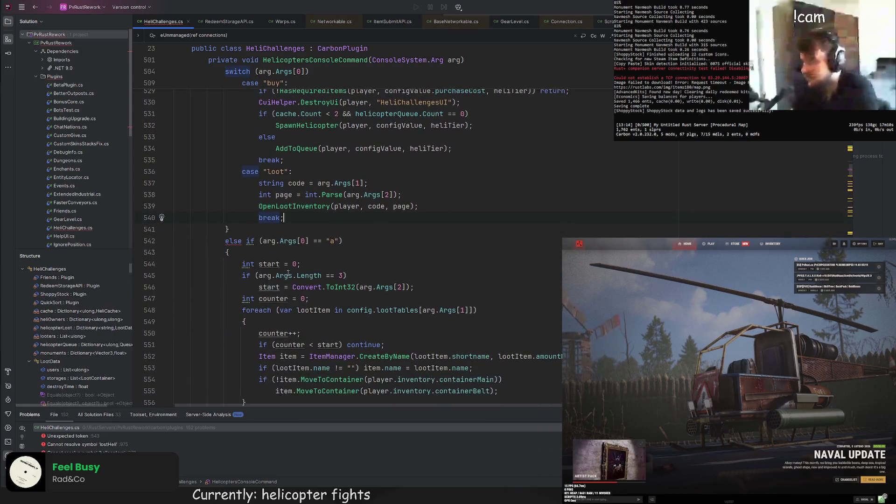
scroll(299, 339, "down", 1)
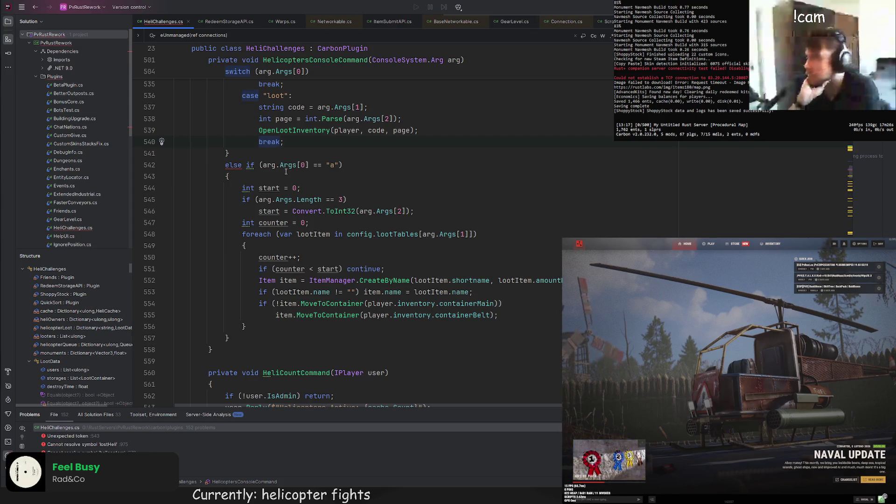
left_click(357, 164)
key("ctrl+f")
type("\"a")
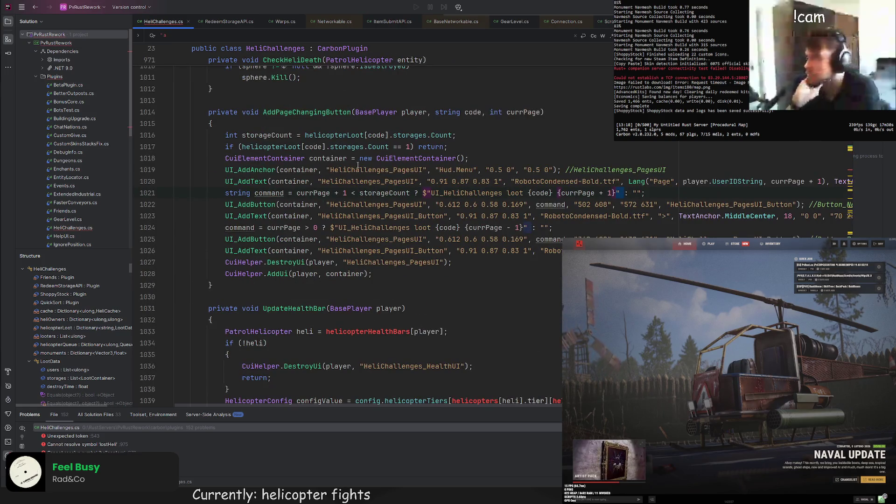
key("ctrl+a")
type("a")
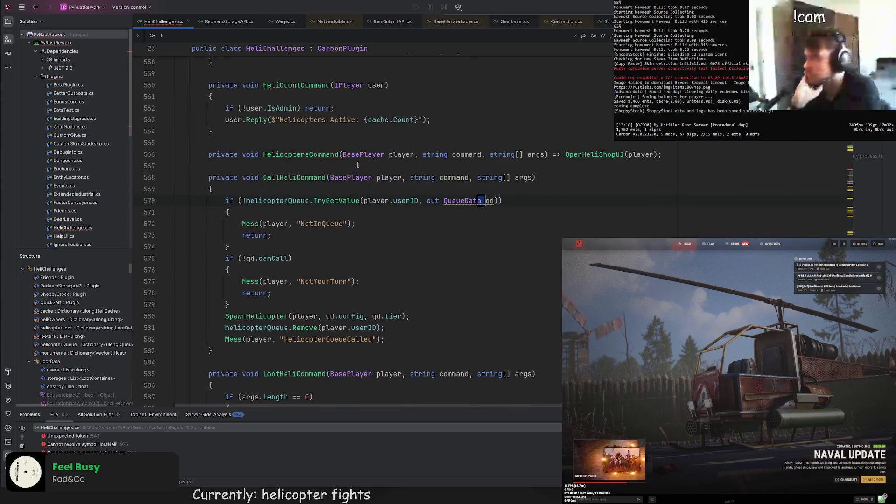
key("Return")
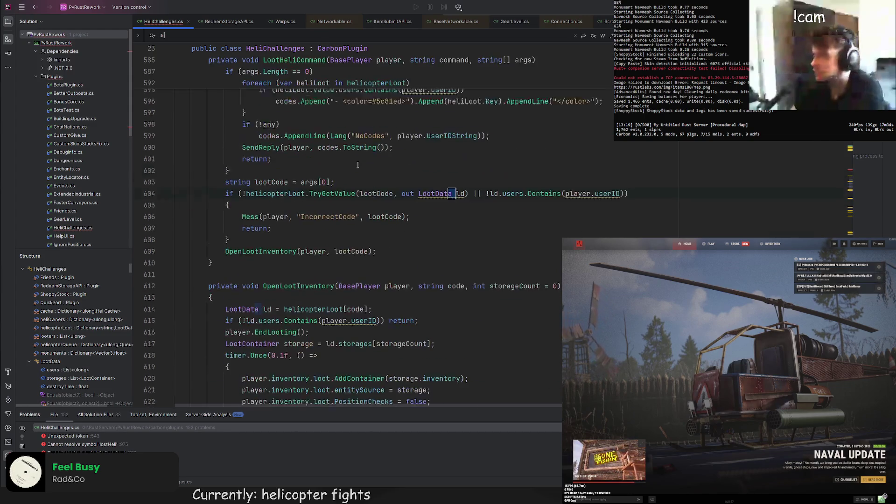
key("ctrl+alt+Left")
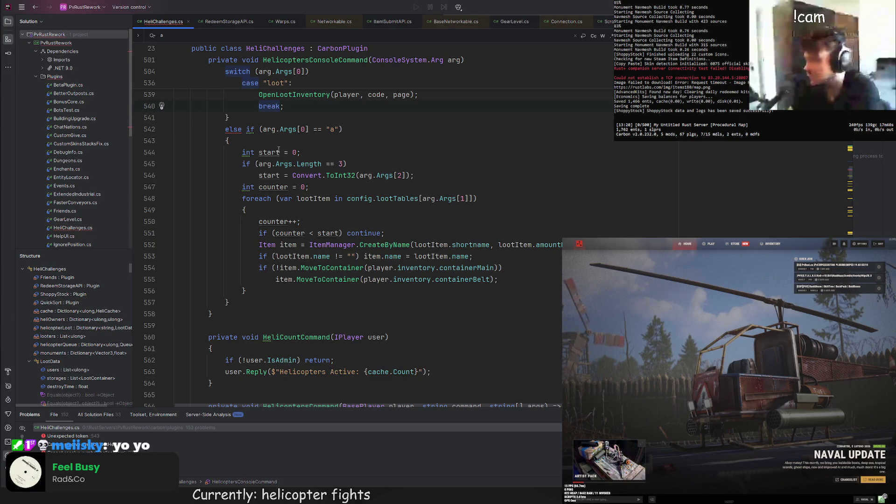
left_click(179, 38)
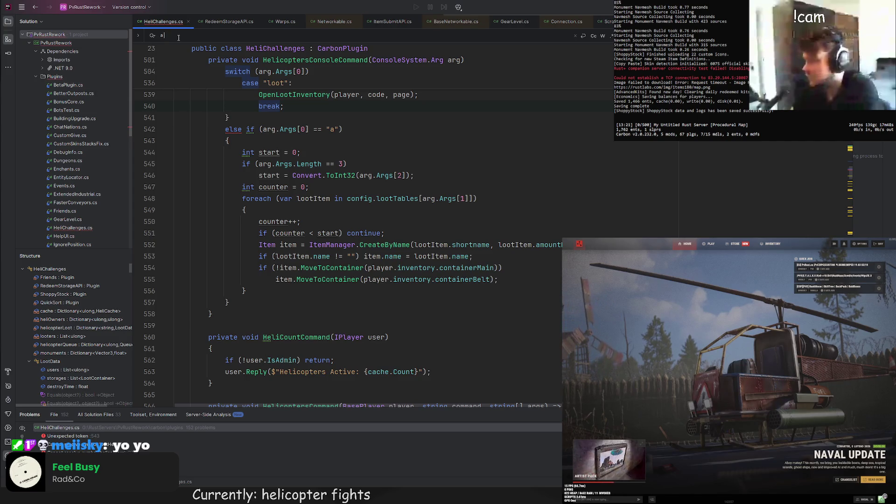
key("Return")
key("Return")
key("Return")
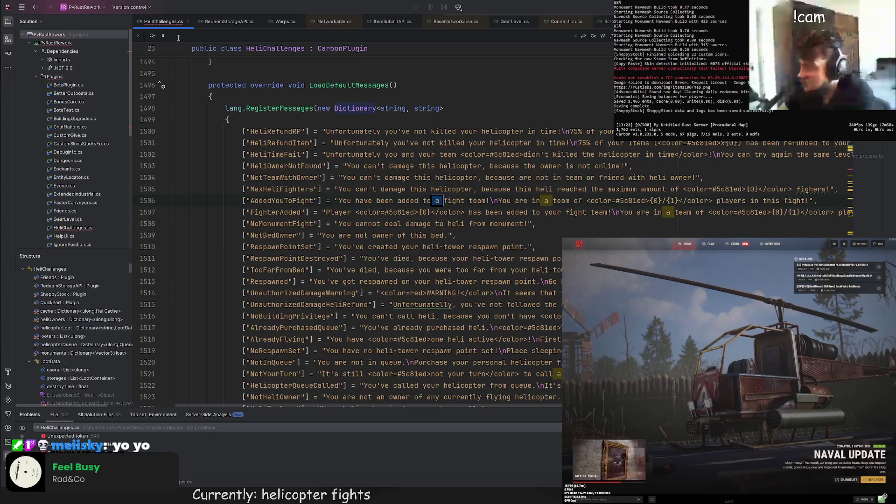
key("shift+Return")
key("shift+Return")
key("shift+Return")
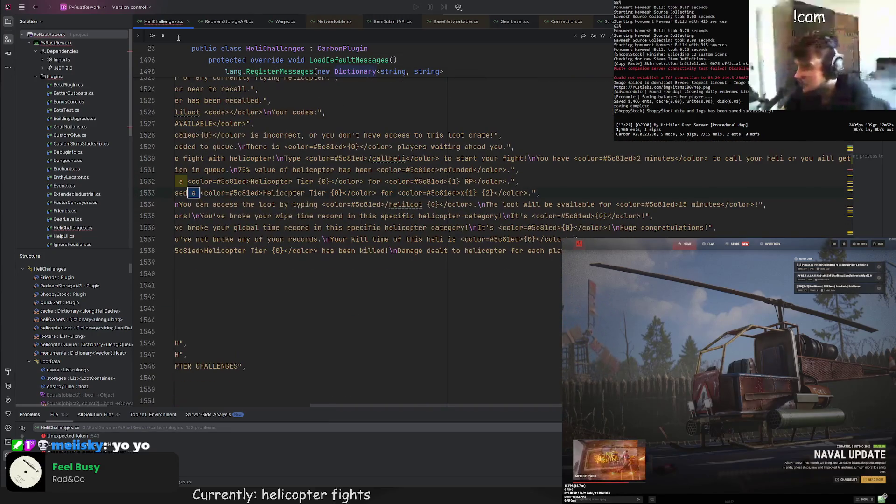
key("shift+Return")
key("shift+Return")
key("shift+Return")
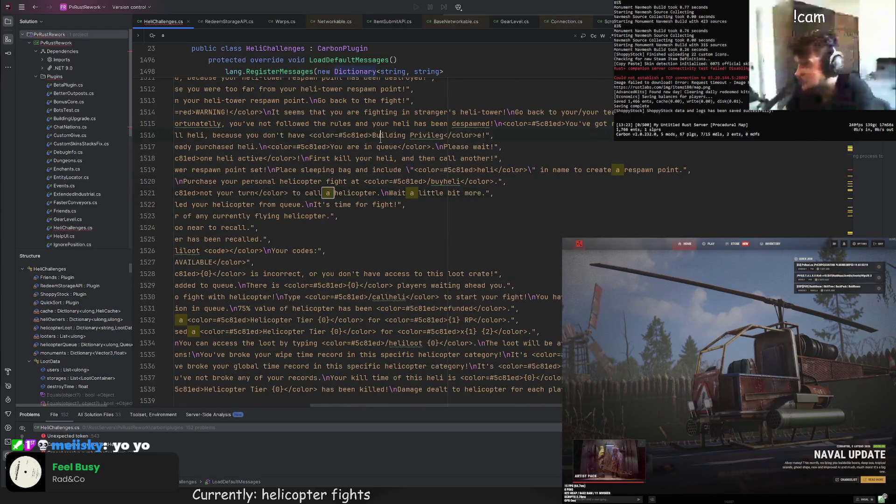
key("ctrl+z")
scroll(345, 406, "left", 4)
scroll(294, 222, "up", 3)
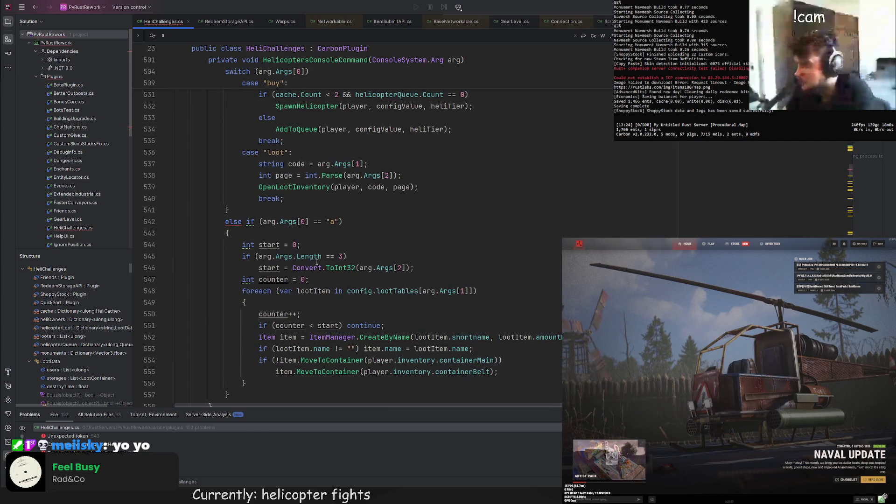
Step: Select the else-if branch handling the "a" argument and delete it
scroll(317, 263, "down", 1)
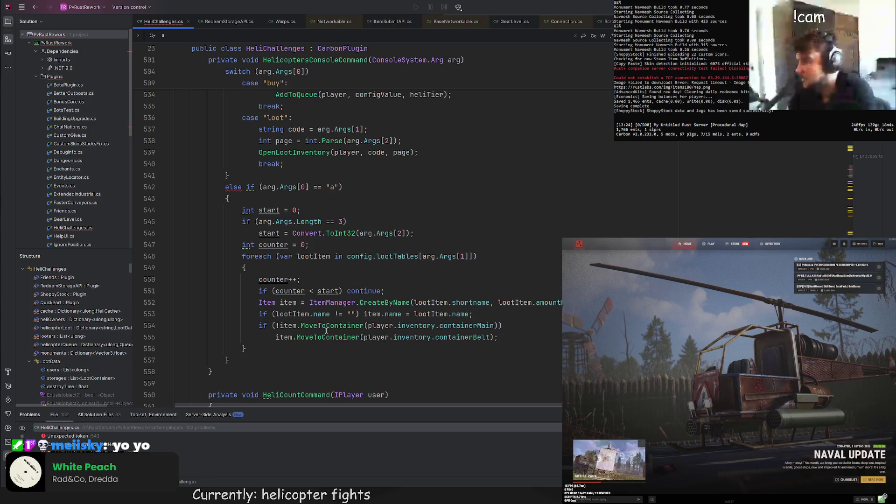
scroll(289, 328, "down", 1)
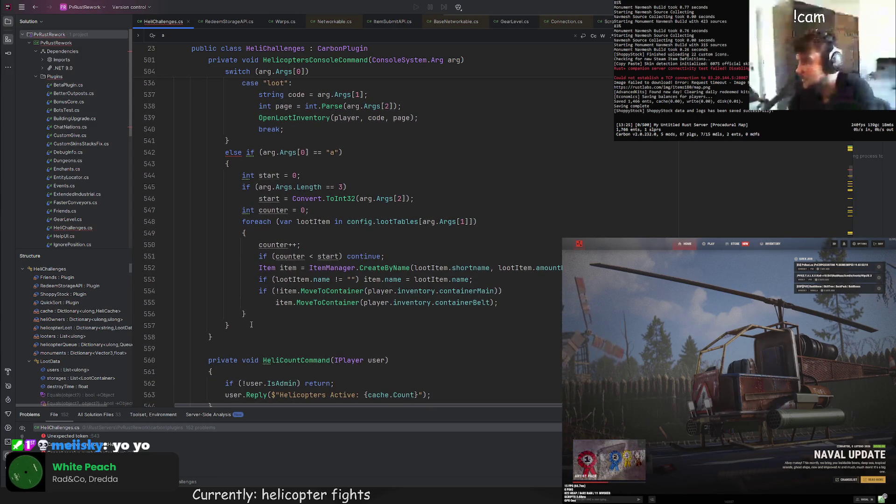
left_click(279, 176)
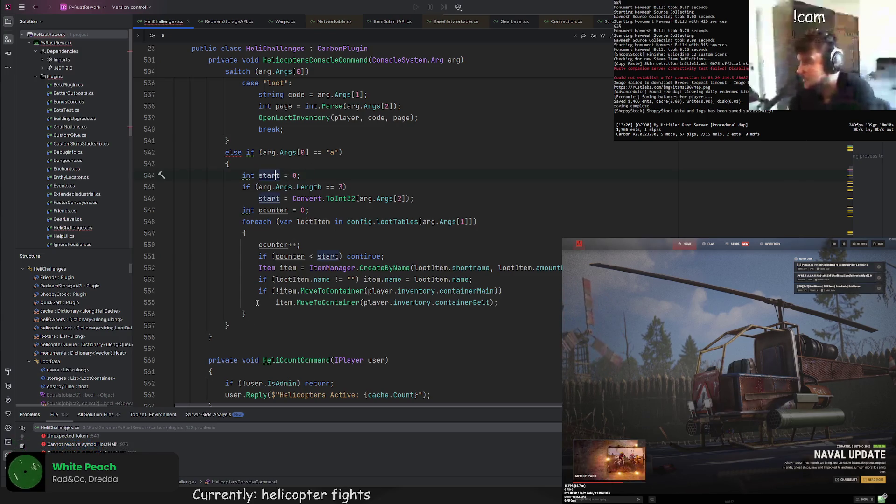
left_click_drag(232, 326, 244, 142)
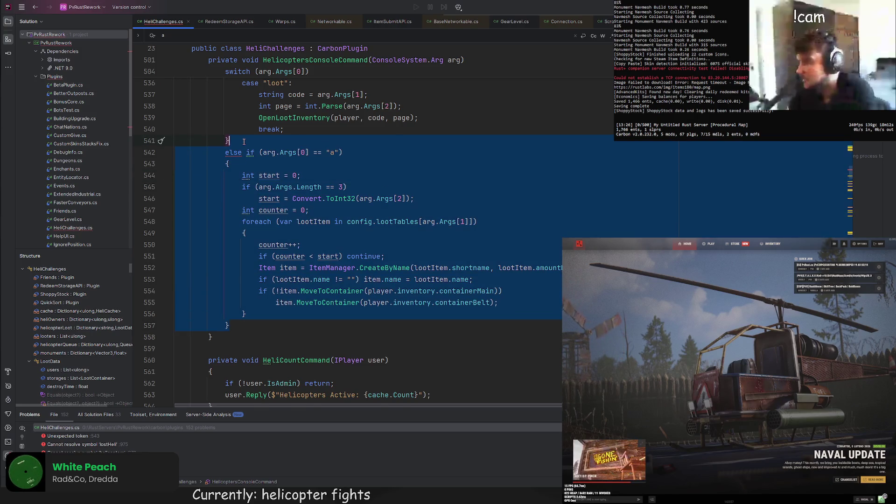
key("BackSpace")
Step: Review HeliChallenges.cs down through OpenHeliShopUI and the LootItem class definition
scroll(263, 237, "up", 10)
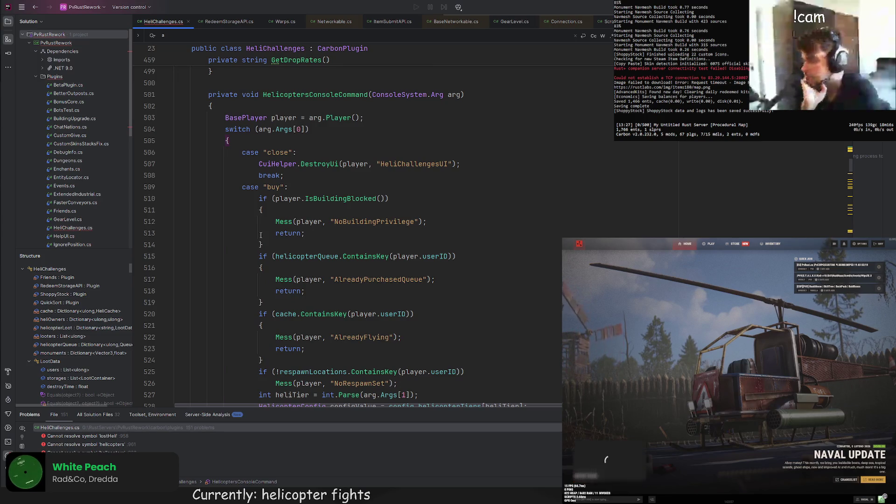
scroll(261, 234, "down", 10)
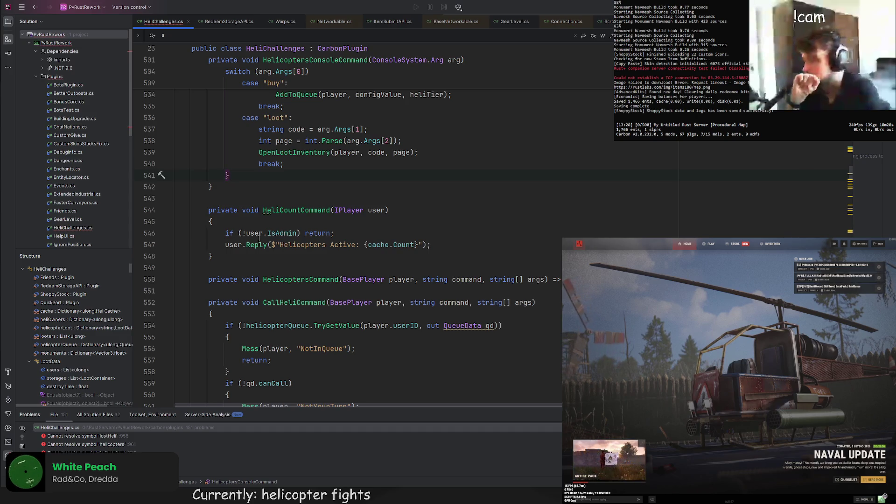
scroll(259, 238, "up", 2)
scroll(838, 181, "down", 10)
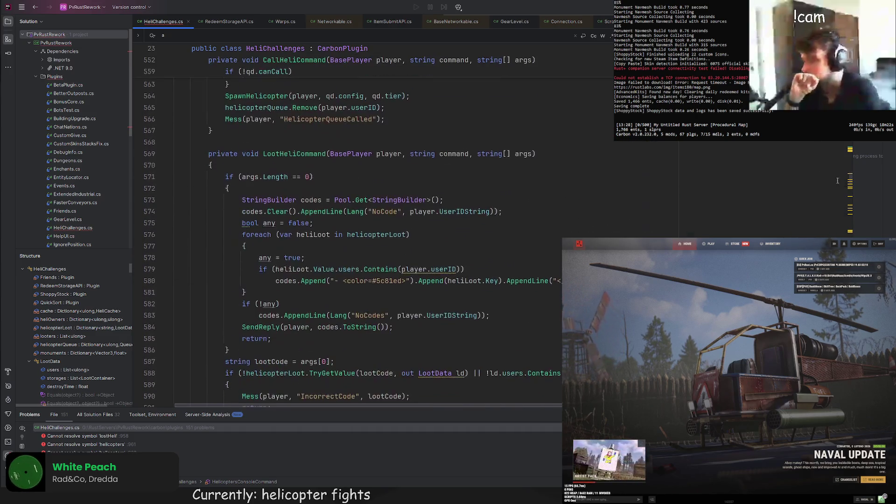
left_click(850, 182)
scroll(350, 224, "down", 20)
scroll(348, 224, "down", 20)
scroll(348, 224, "down", 9)
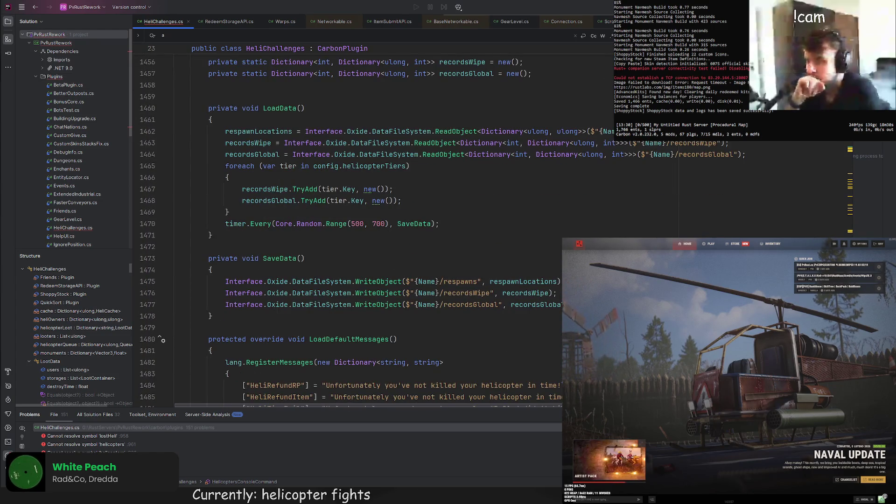
scroll(382, 238, "up", 7)
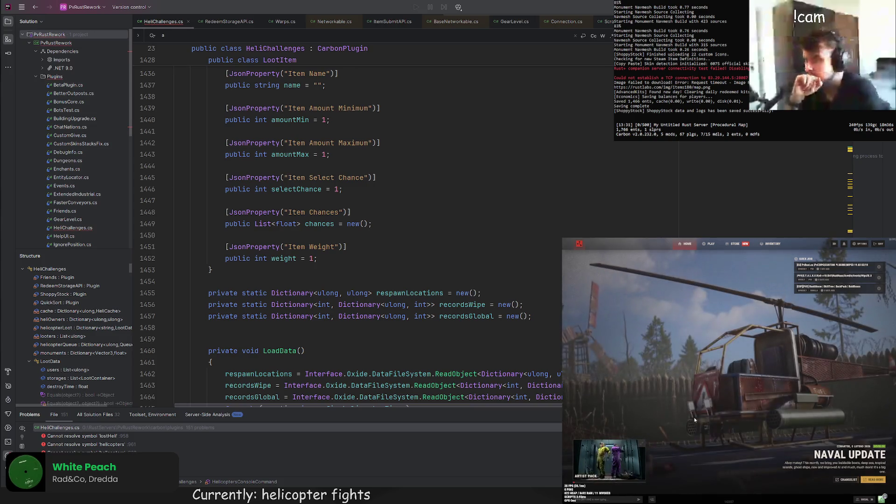
left_click(708, 244)
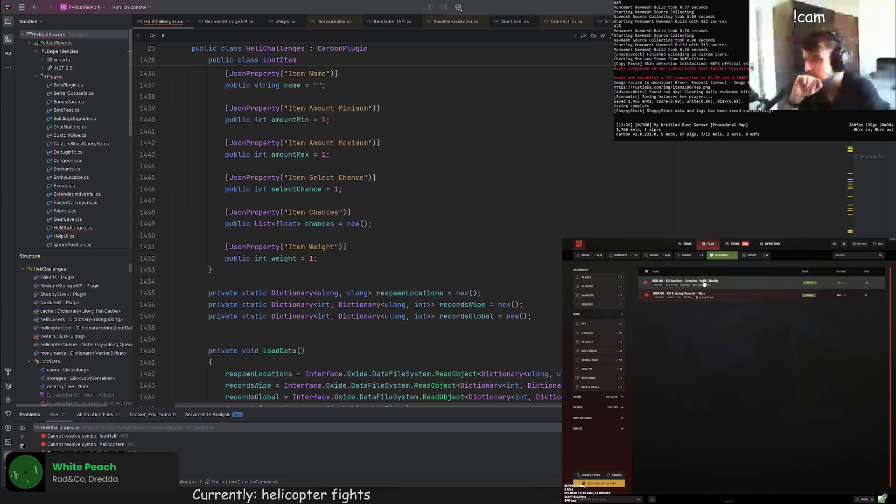
Step: Join the PvRust.eu server, wake the character and send /heli in chat
left_click(691, 288)
left_click(746, 432)
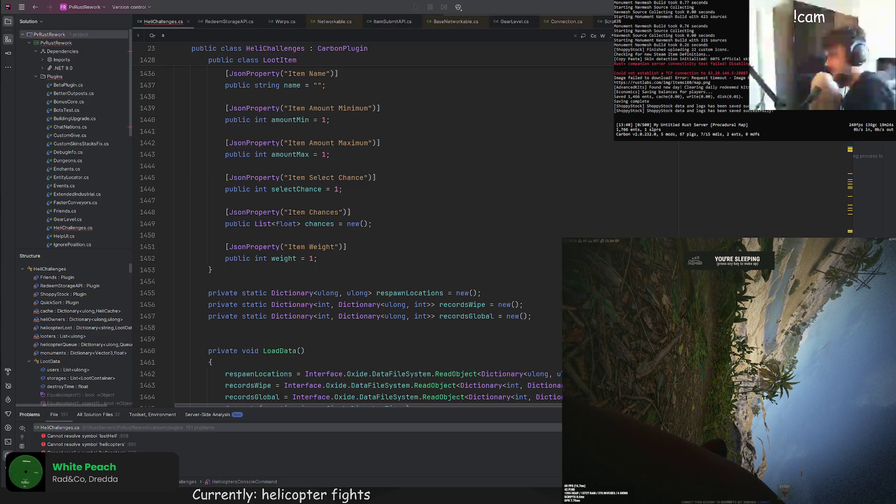
key("space")
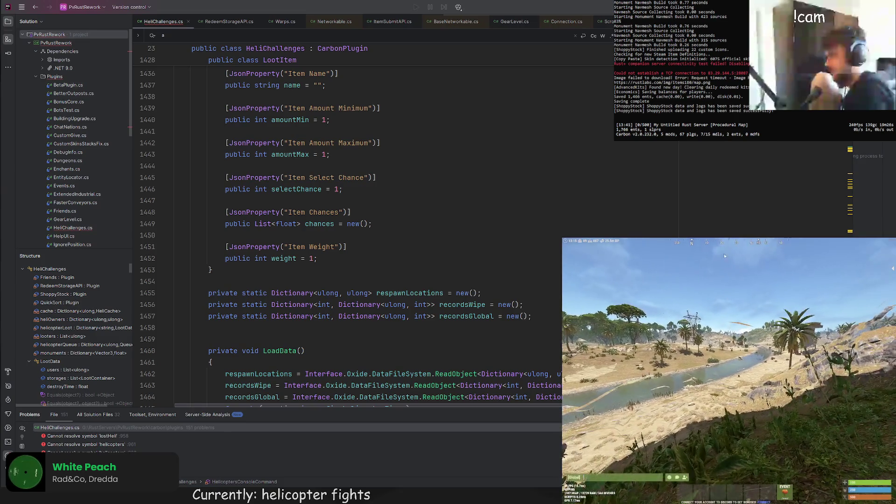
type("/")
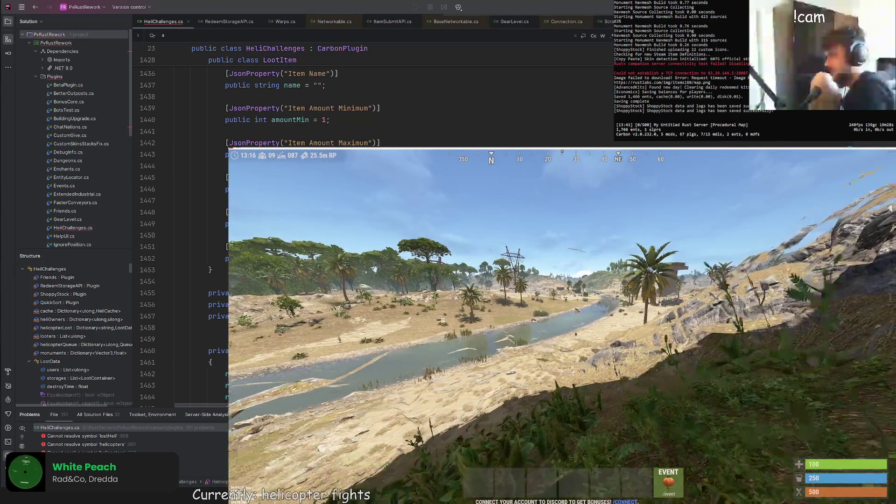
type("heli")
key("Return")
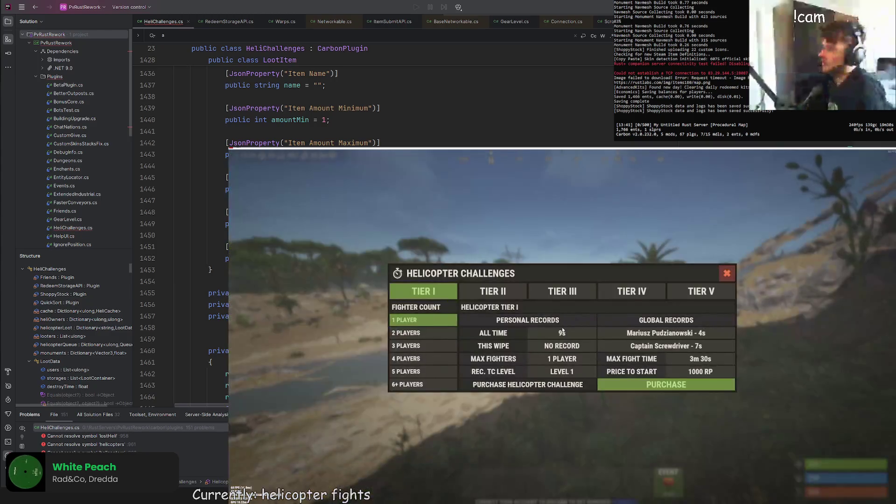
left_click(418, 346)
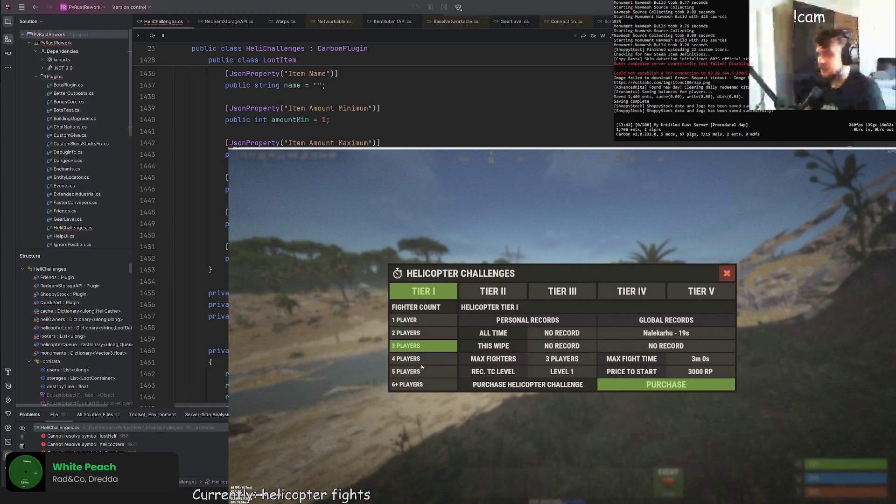
left_click(420, 360)
left_click(418, 333)
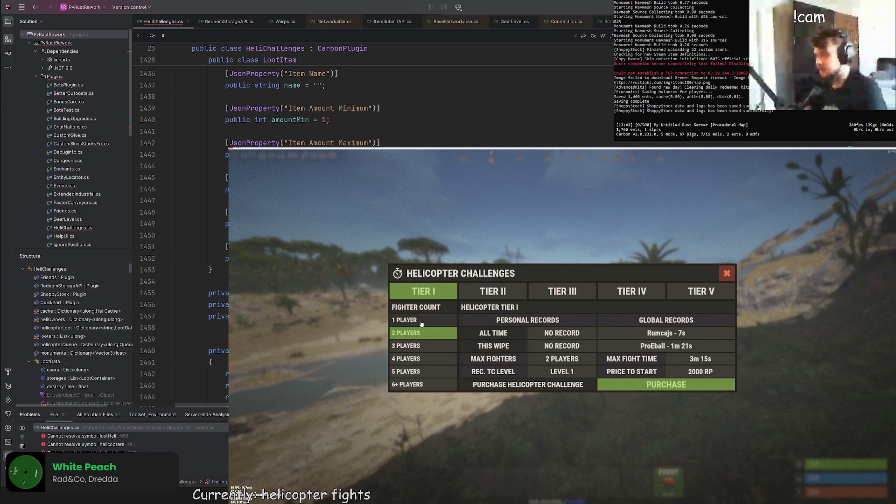
left_click(417, 320)
left_click(462, 294)
left_click(434, 293)
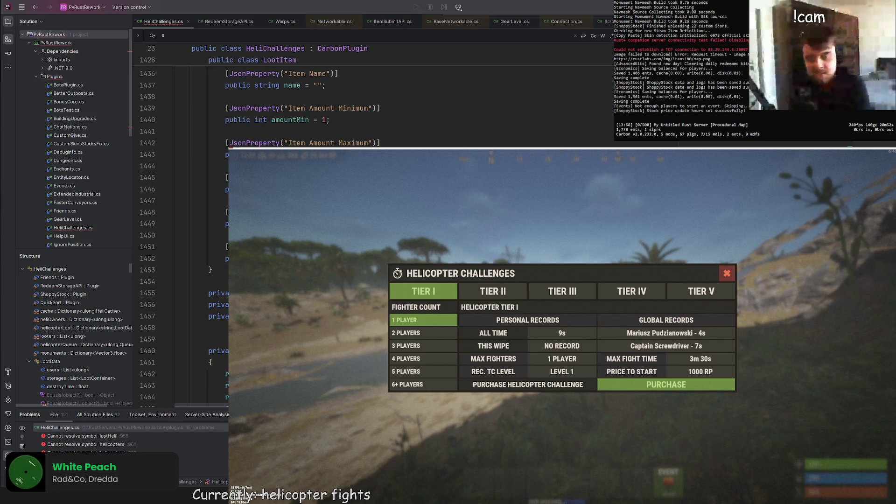
left_click(724, 276)
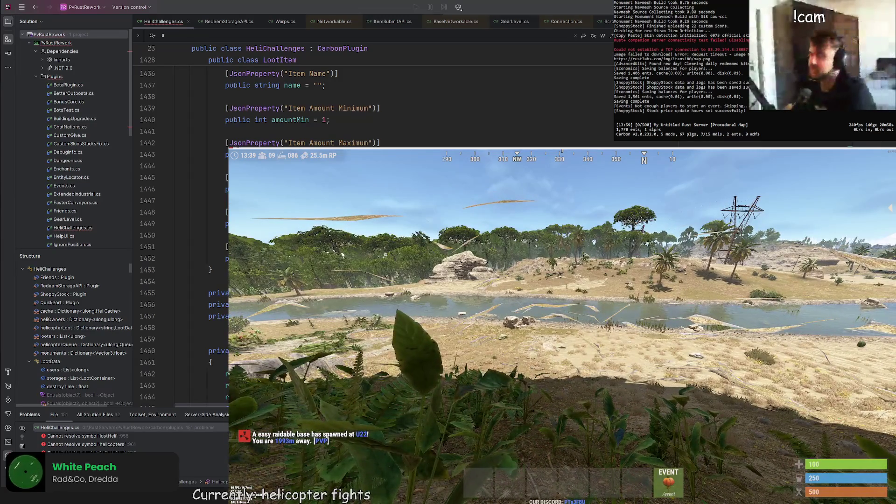
Step: Run the disconnect command from the F1 game console
key("Escape")
key("Escape")
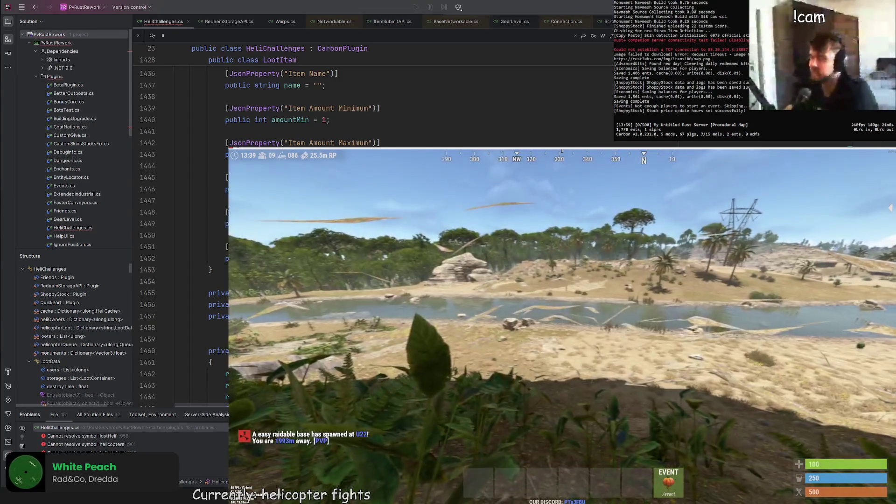
key("Escape")
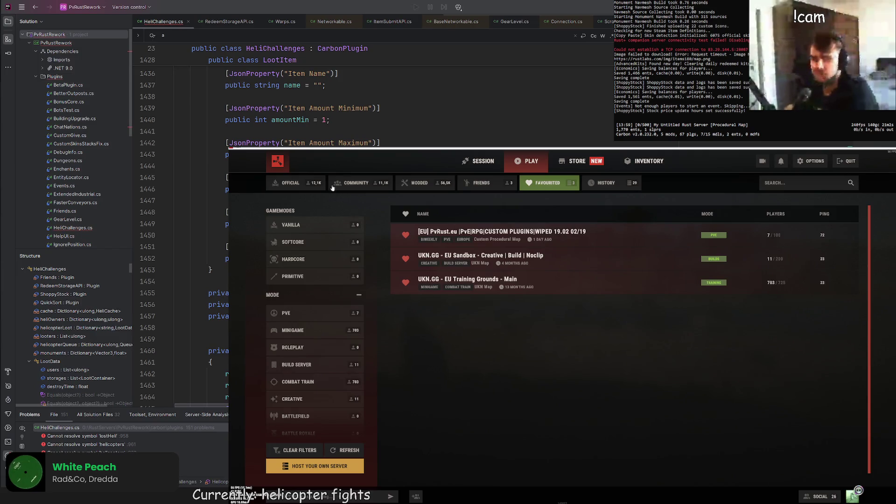
key("Escape")
key("F1")
key("Up")
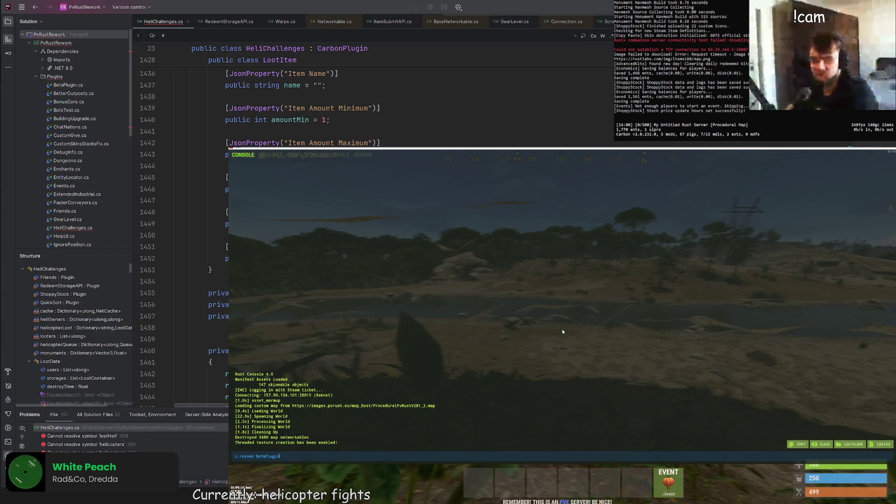
key("Up")
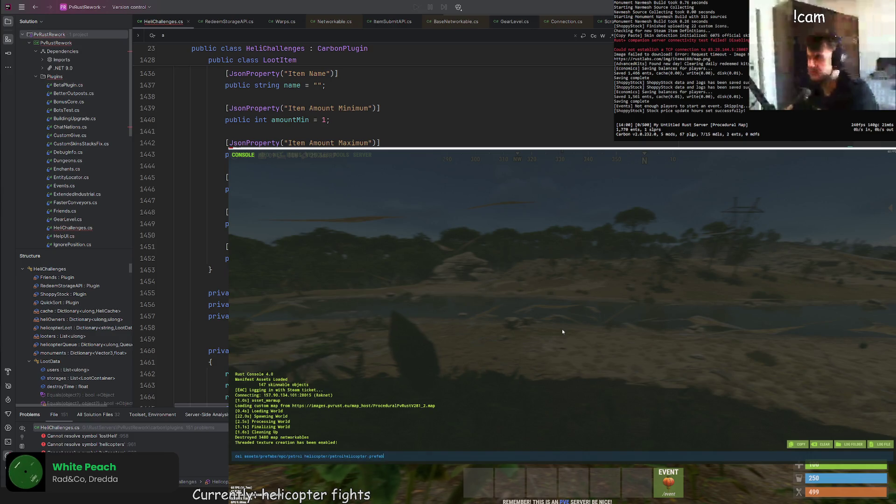
key("BackSpace")
key("BackSpace")
key("BackSpace")
type("disconnect")
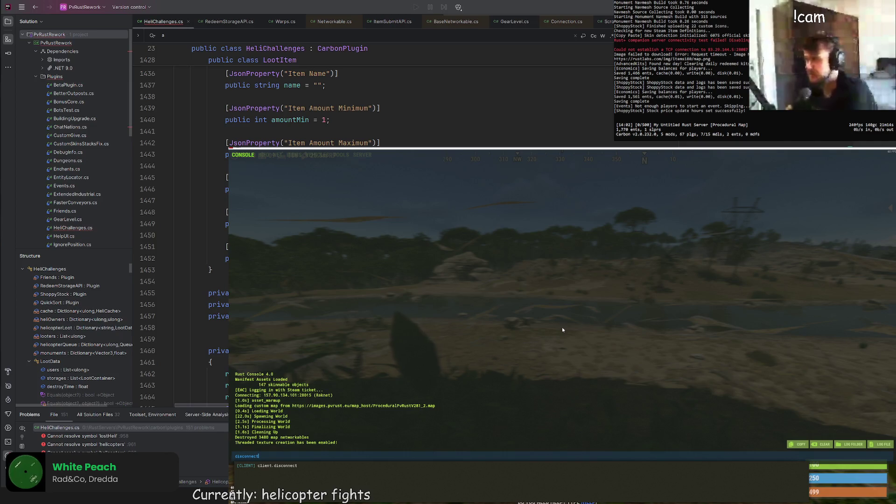
key("F1")
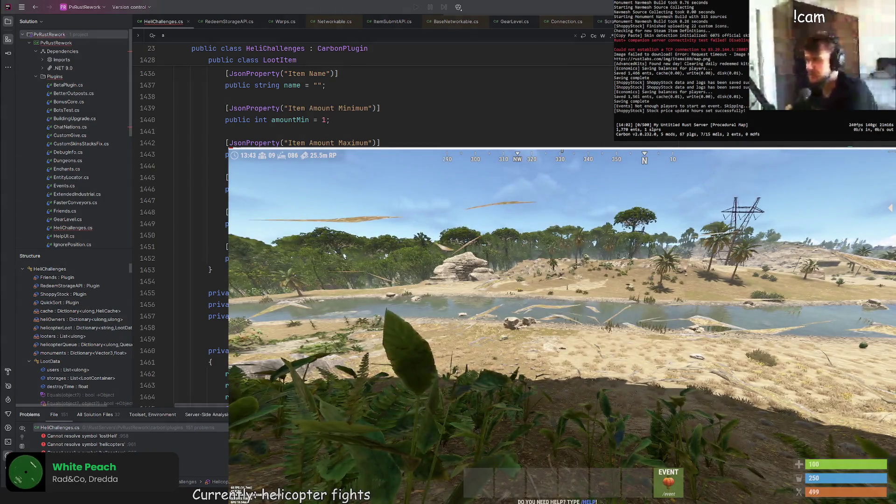
key("F1")
type("t")
key("Return")
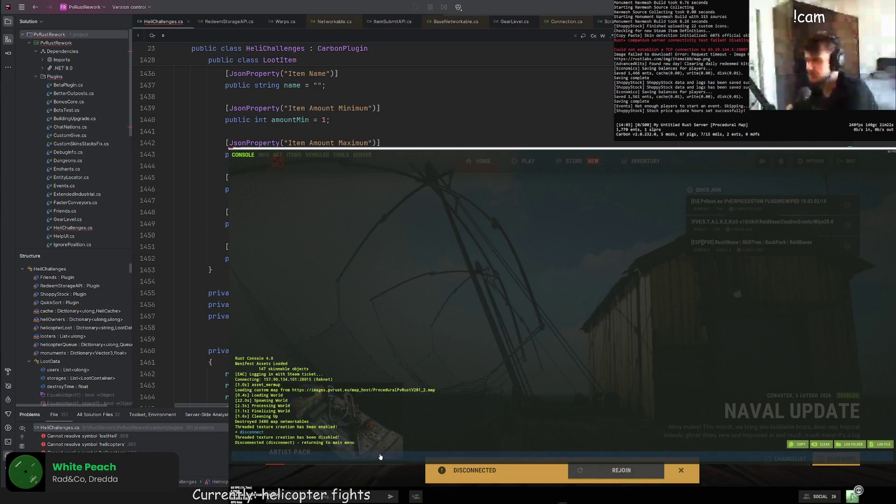
type("connect lost")
key("Return")
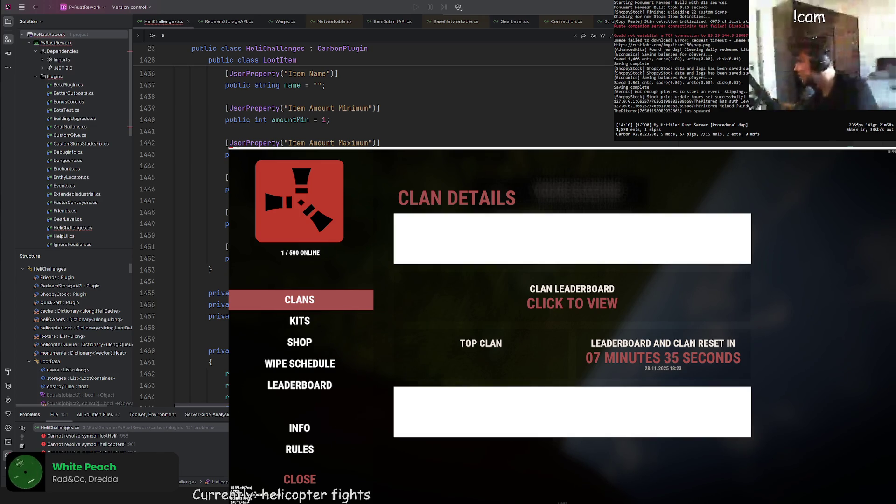
key("Escape")
left_click(562, 326)
key("w")
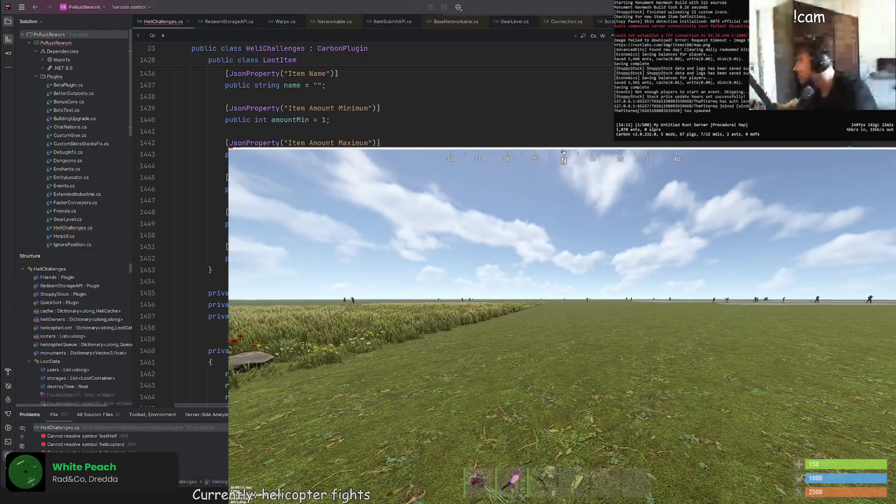
key("Tab")
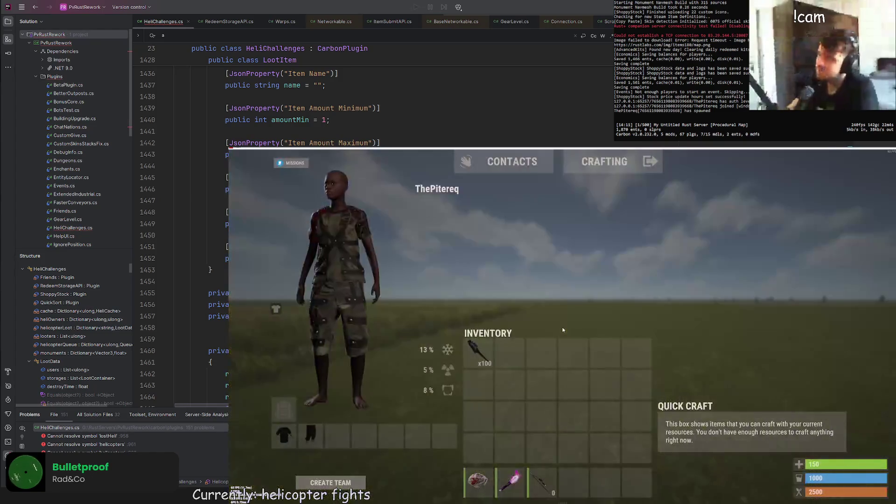
key("Tab")
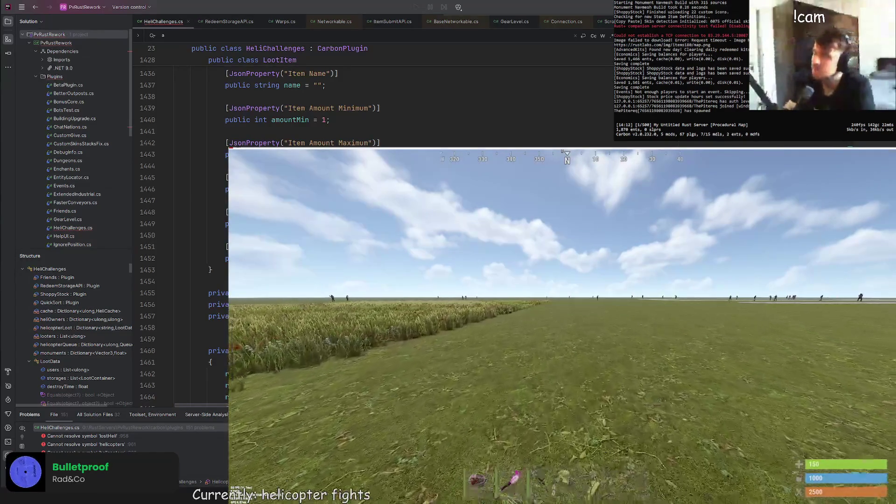
key("F1")
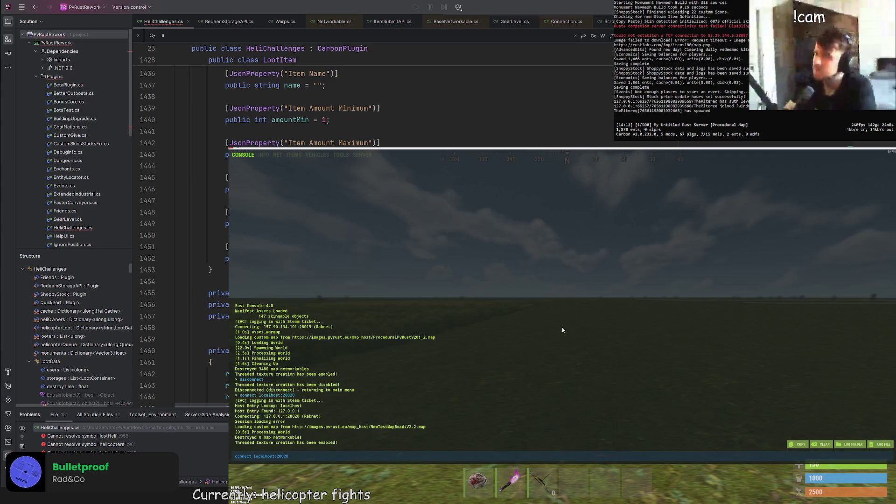
key("F1")
key("F1")
type("disconnect")
key("Return")
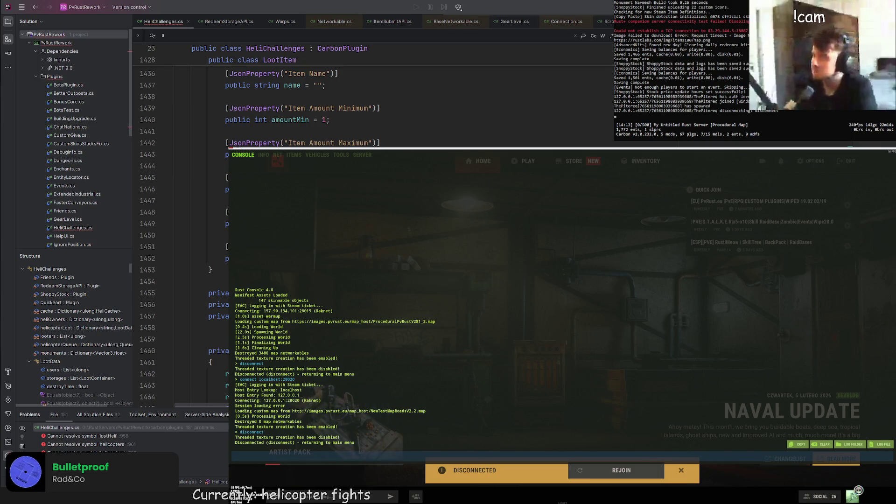
type("quit")
Step: Enter quit in the local server console to restart it
key("Return")
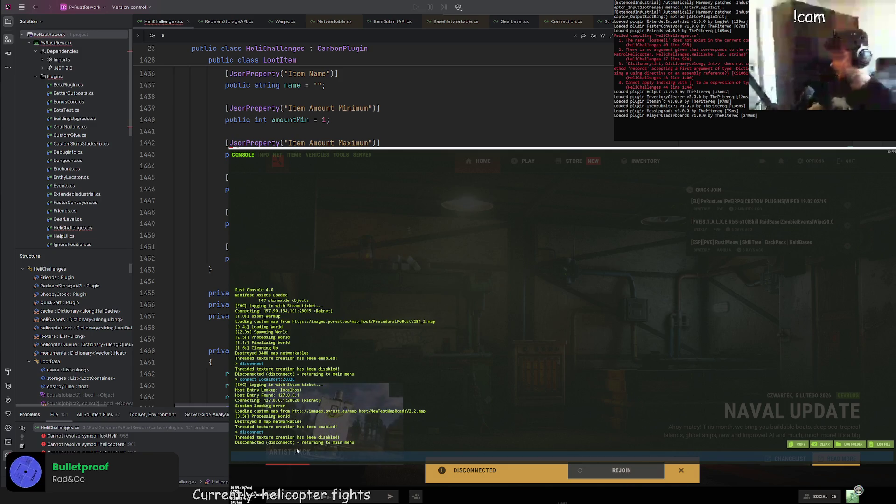
type("connect localhost:28020")
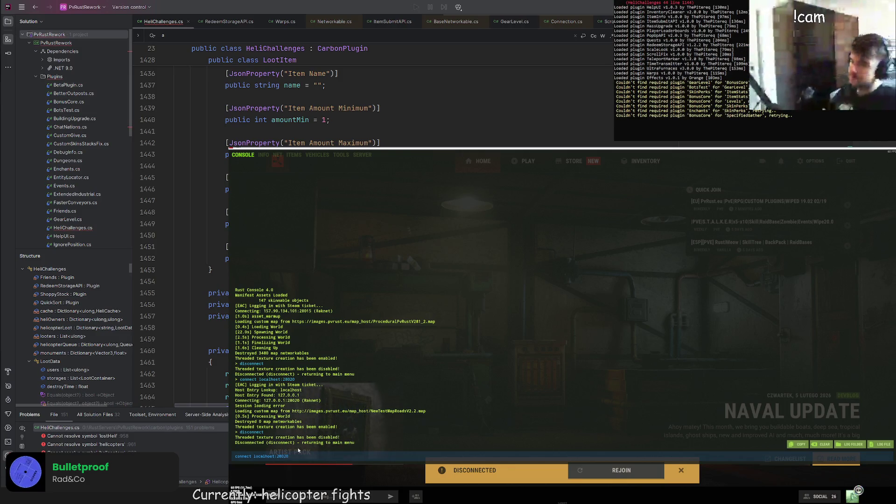
key("Return")
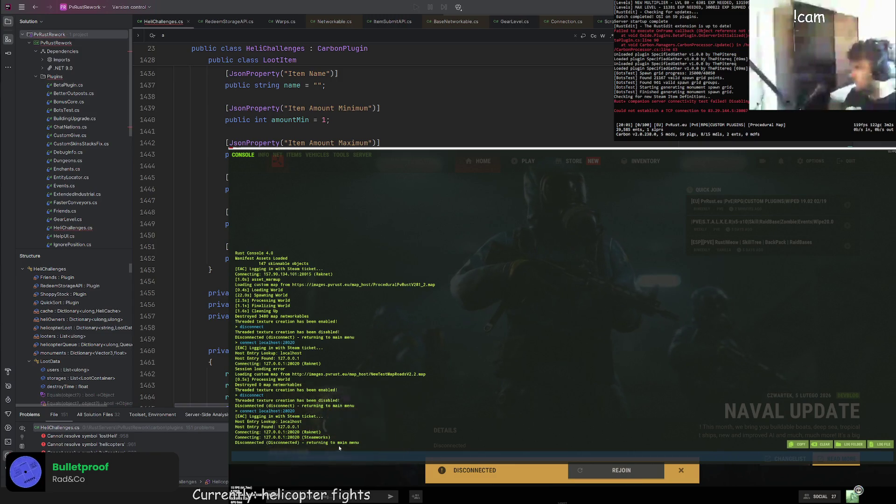
Step: Rerun connect localhost:28020 from console history, then switch to the Unity editor
key("Up")
key("Return")
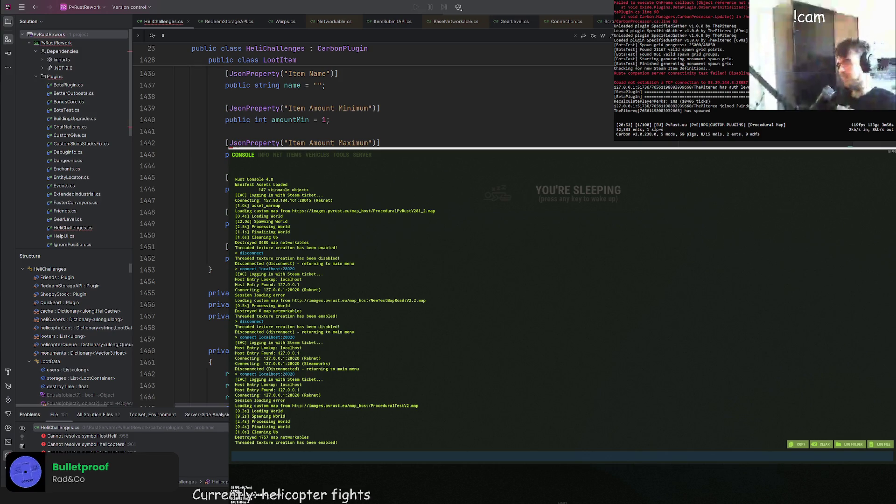
key("alt+Tab")
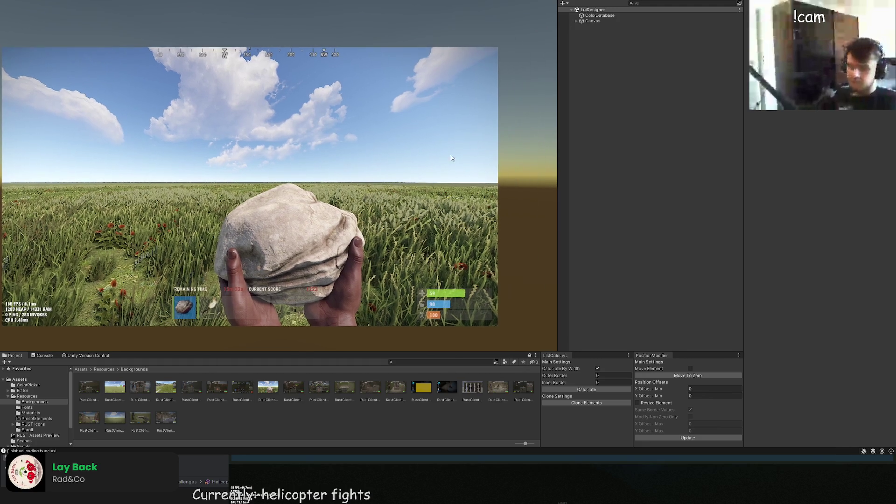
Step: Expand the Canvas hierarchy and select the GearLevelUI panel
left_click(577, 22)
left_click(607, 329)
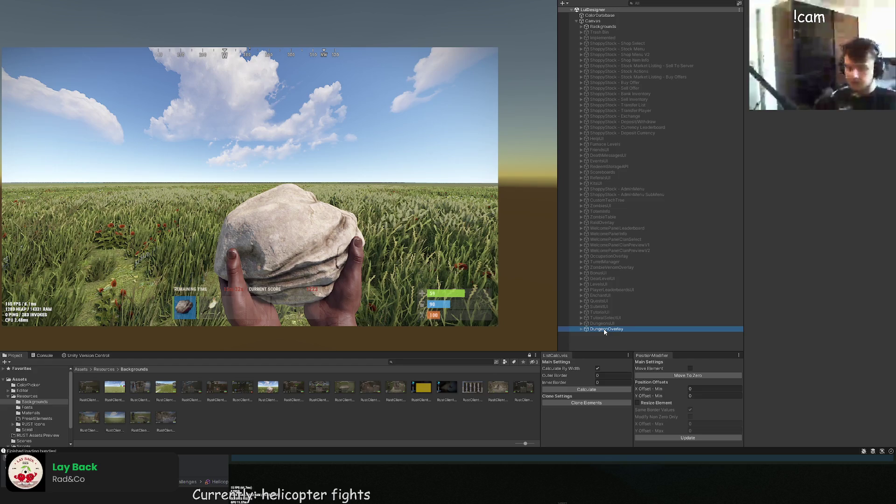
left_click(605, 318)
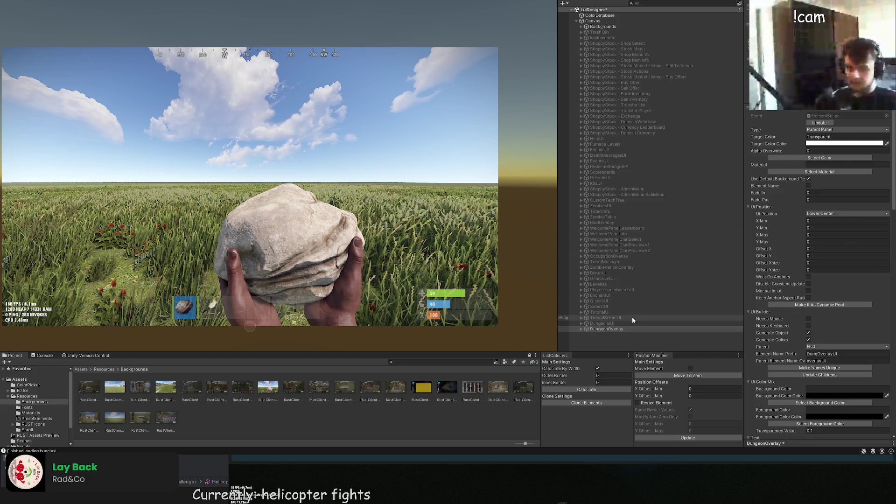
key("Up")
key("Up")
key("Up")
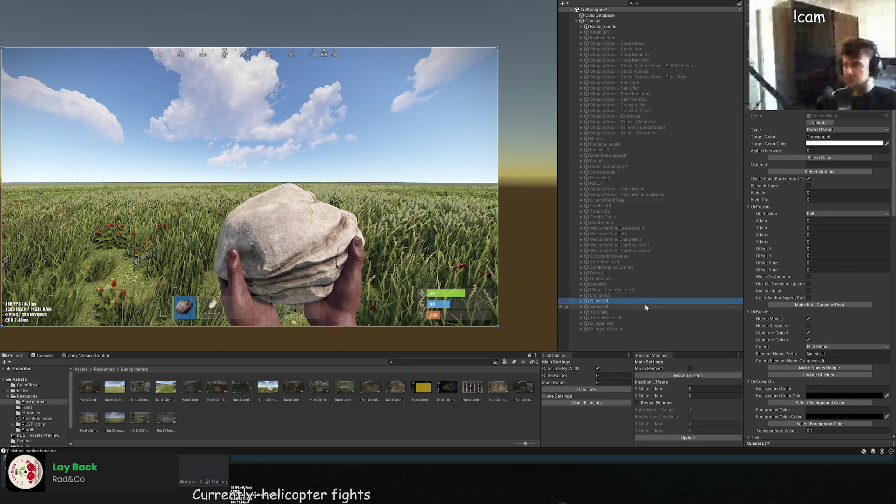
key("Up")
key("Up")
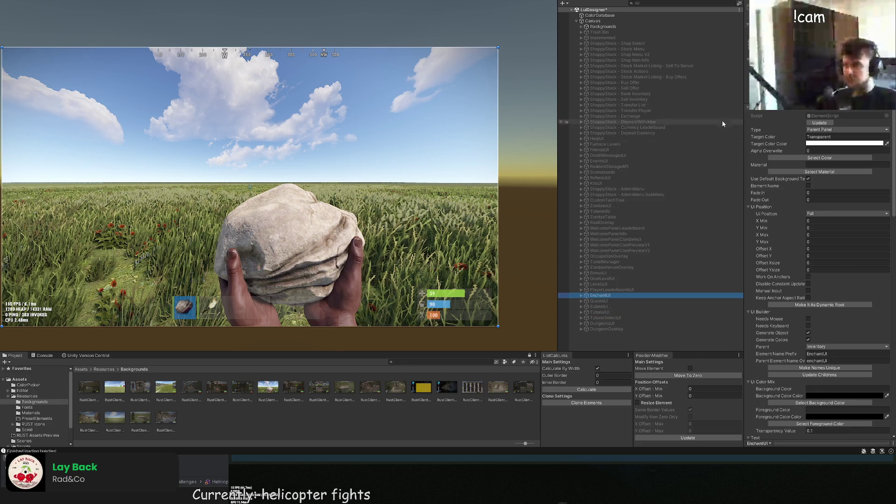
key("Up")
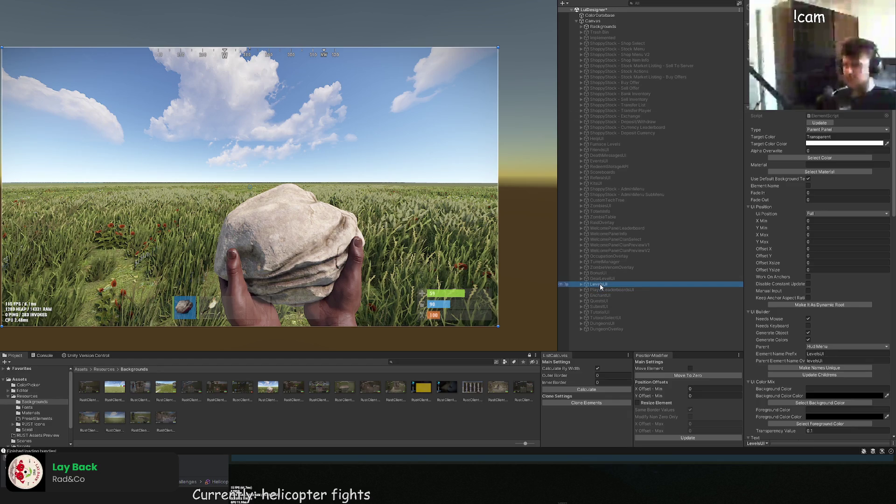
key("Up")
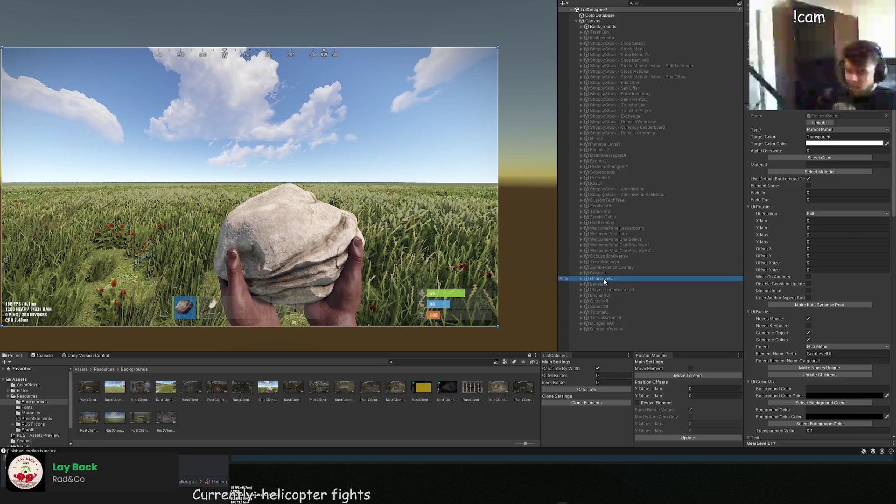
Step: Duplicate GearLevelUI, rename the copy HeliChallengesUI and expand its children
key("ctrl+d")
key("F2")
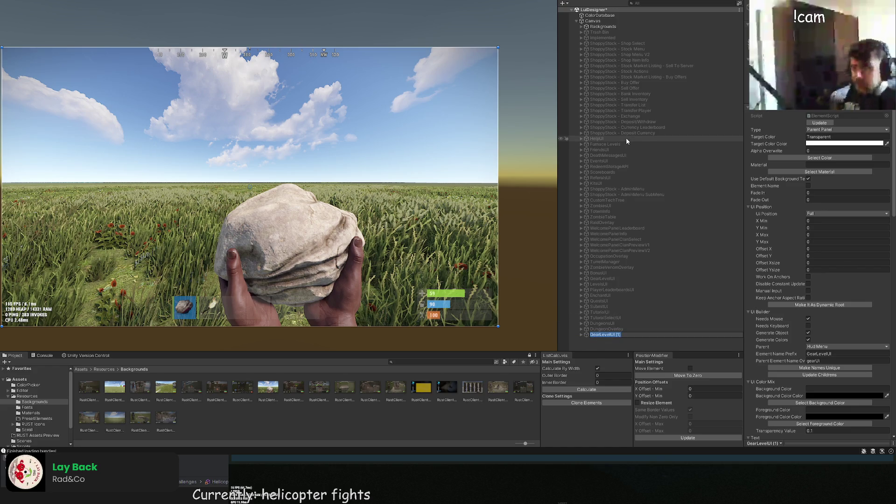
type("Helic")
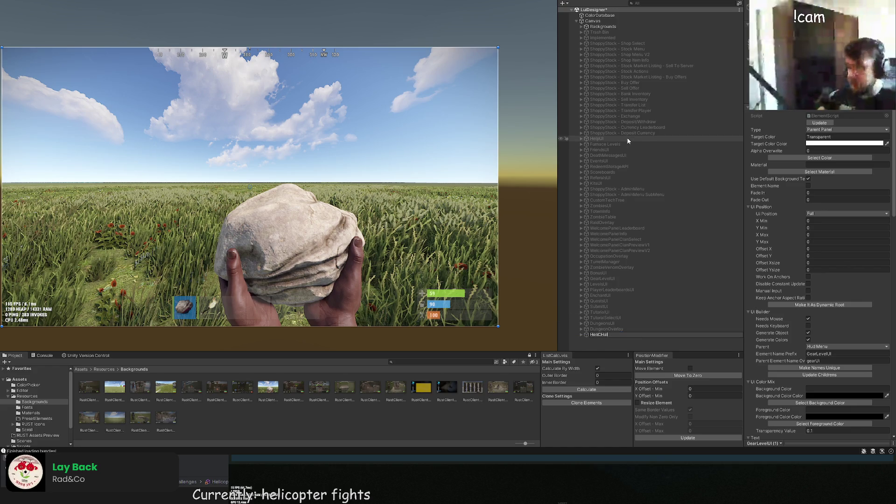
type("halleg")
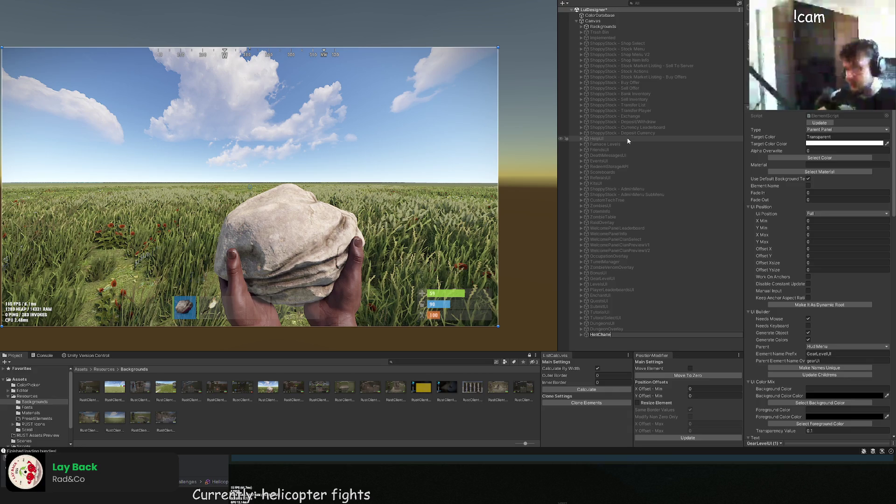
key("Return")
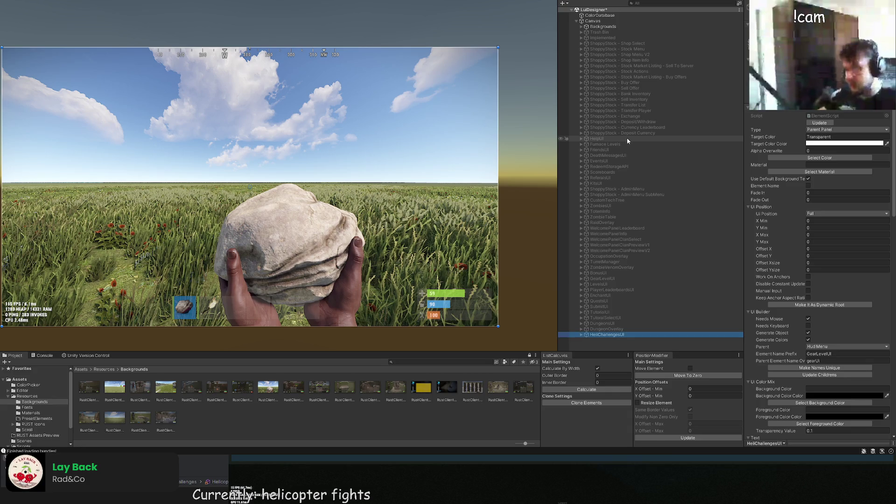
left_click(581, 335)
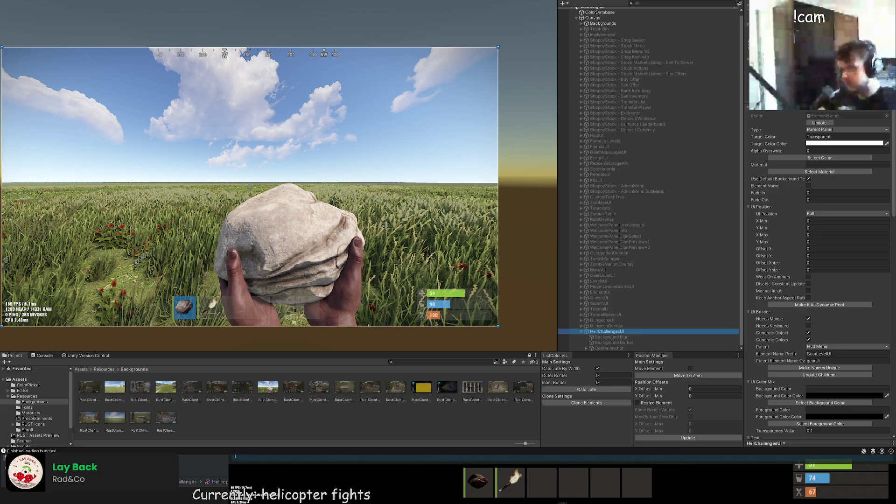
Step: Run disconnect in the console and return to the Rust window
type("disconnect")
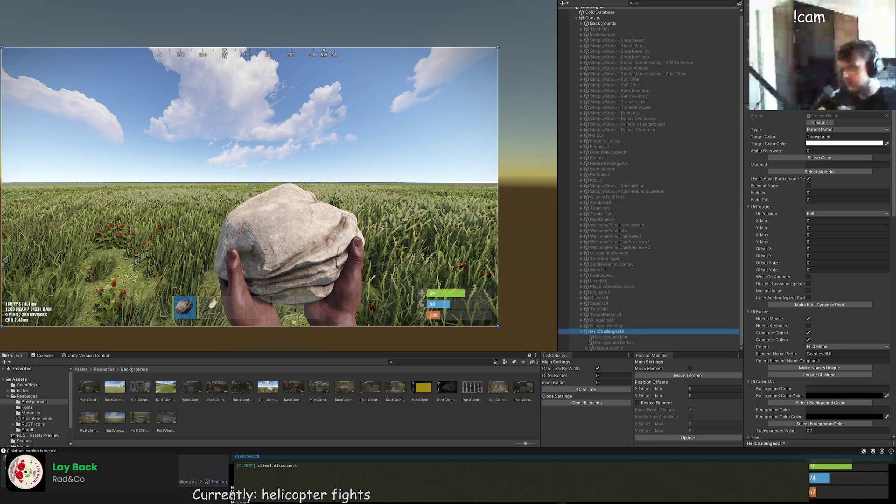
key("Return")
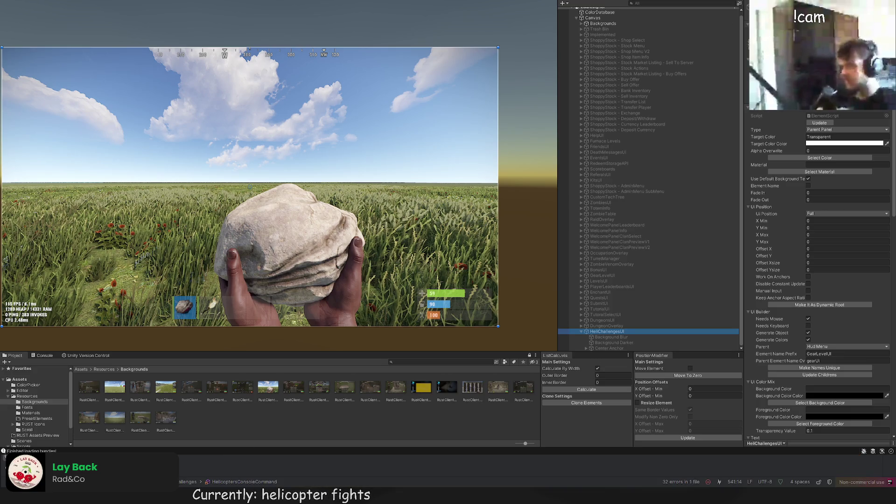
key("alt+Tab")
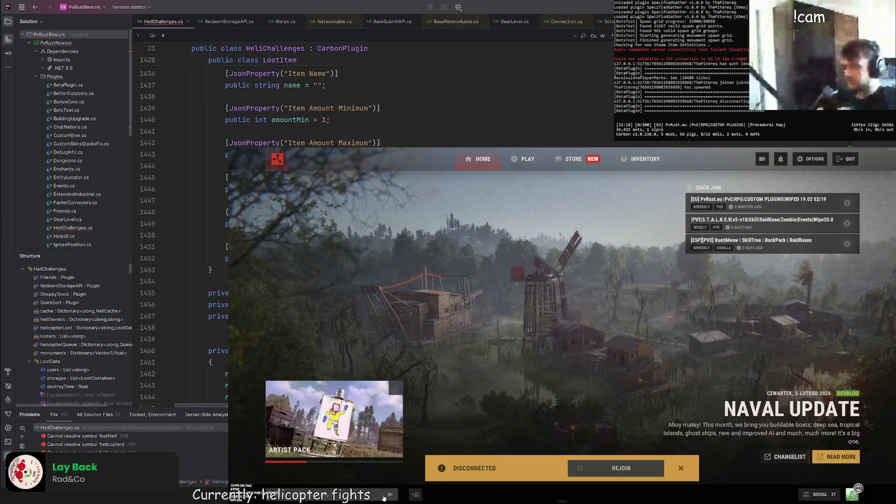
Step: Rejoin the PvRust.eu server from favourites and wake the character
left_click(533, 158)
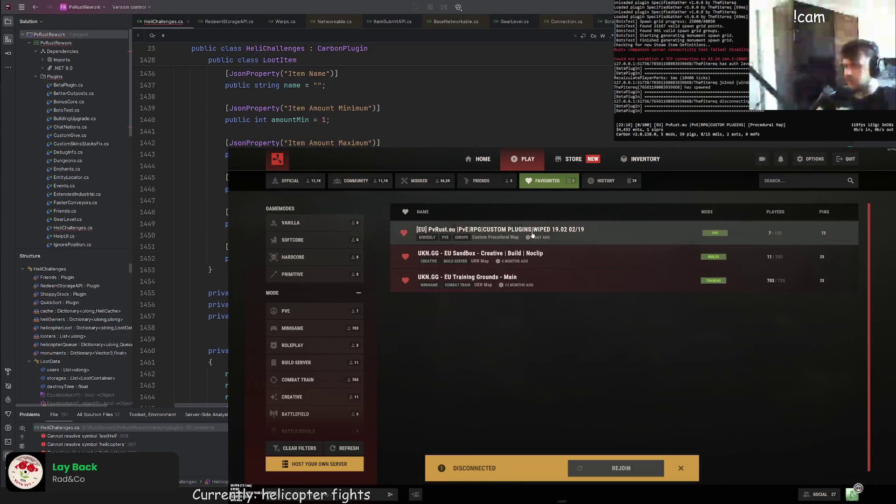
left_click(533, 234)
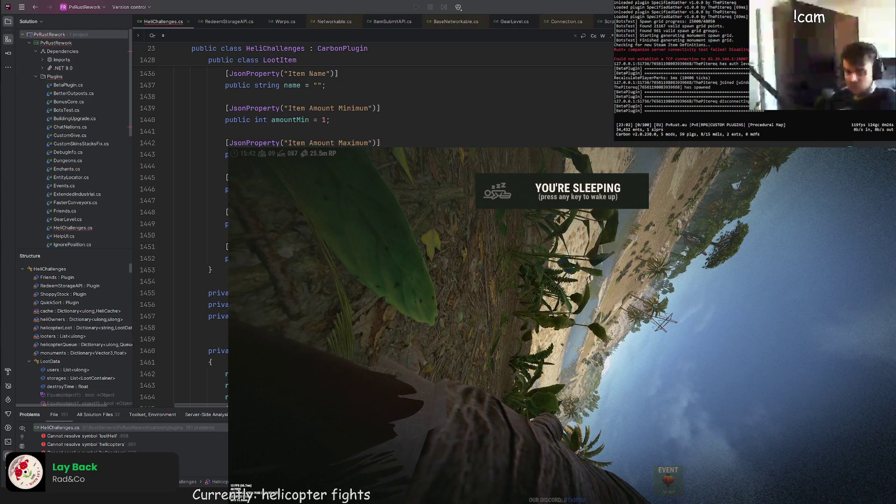
key("space")
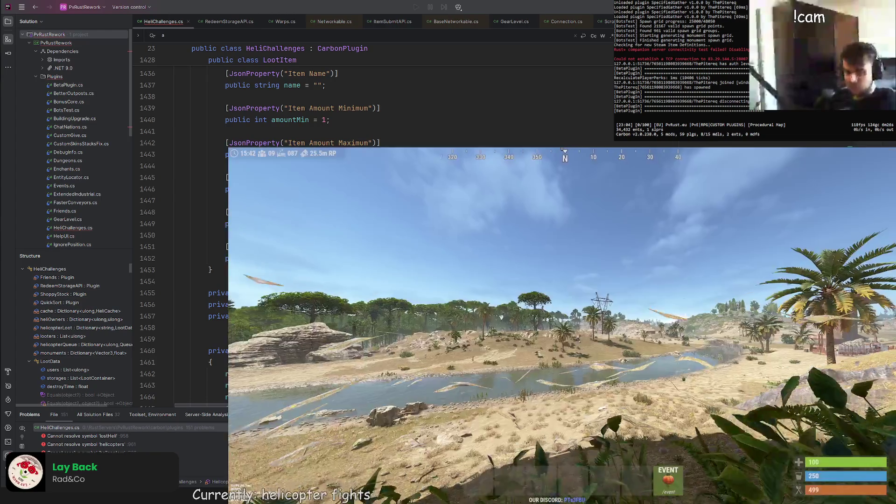
Step: Reload the SkinPerks plugin with c.reload and run the item command to get a heavy machine gun
key("F1")
type("c.reloa")
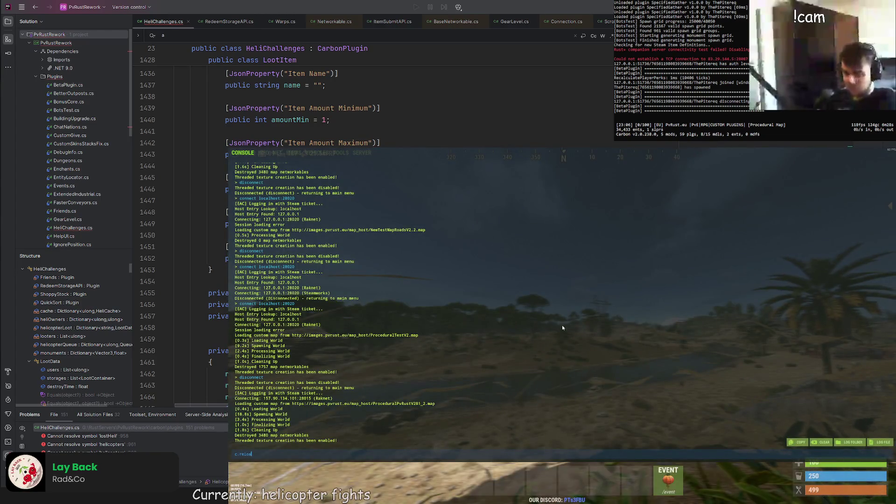
type("d SkinPerks")
key("Return")
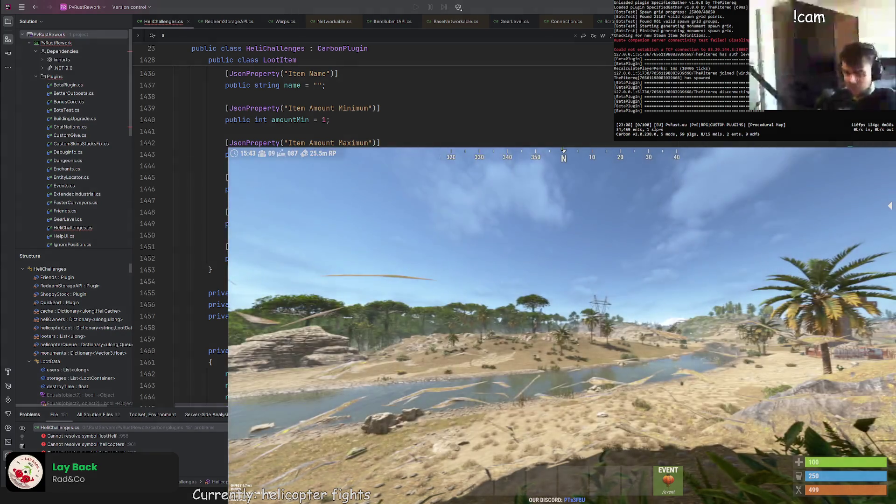
type("i i")
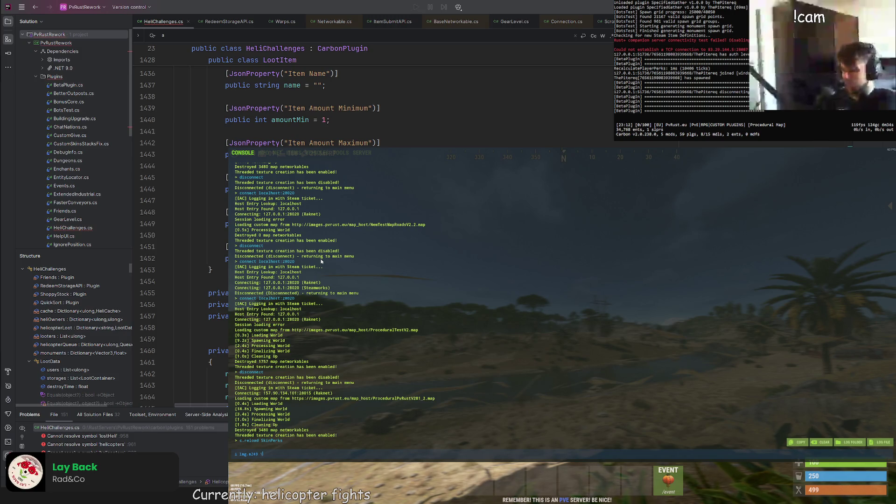
key("Return")
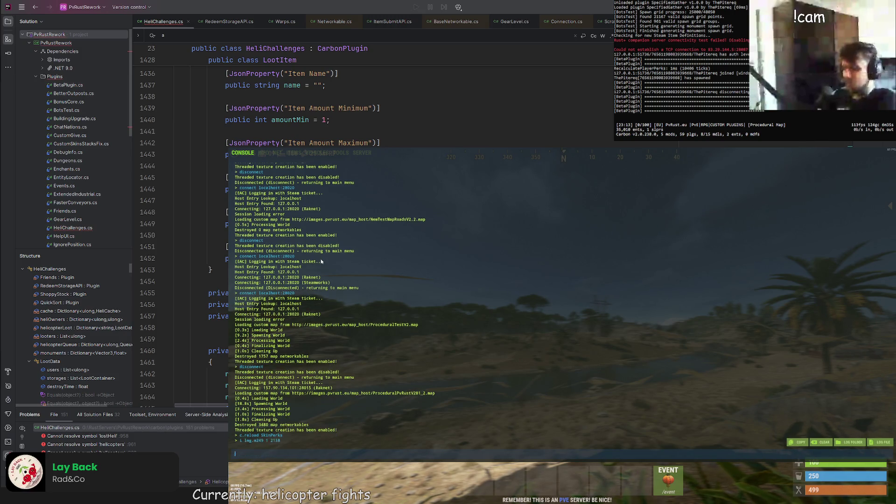
key("F1")
key("F1")
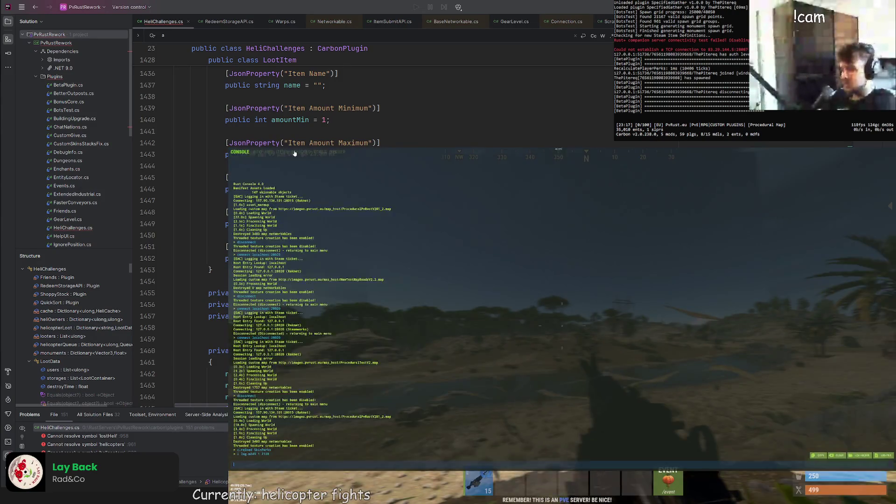
Step: Give the character 1000 rounds of 5.56 Rifle Ammo from the Ammunition items catalogue
left_click(294, 153)
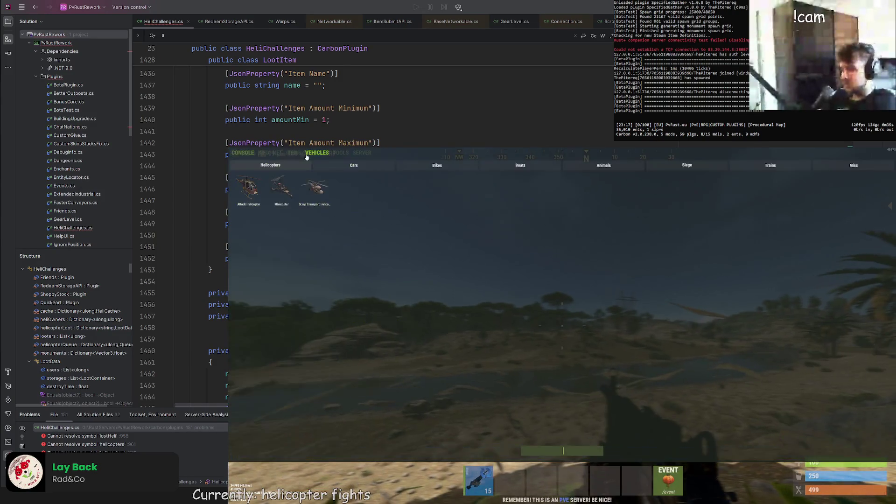
left_click(300, 165)
left_click(334, 170)
left_click(266, 170)
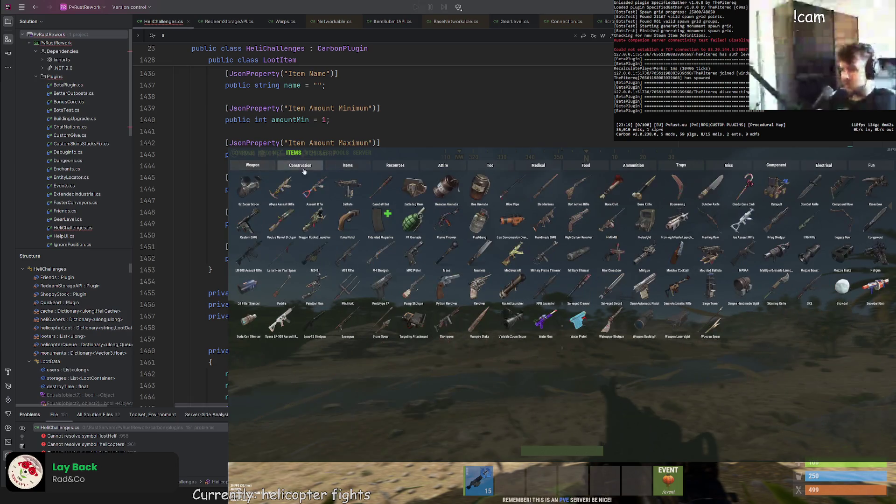
left_click(634, 165)
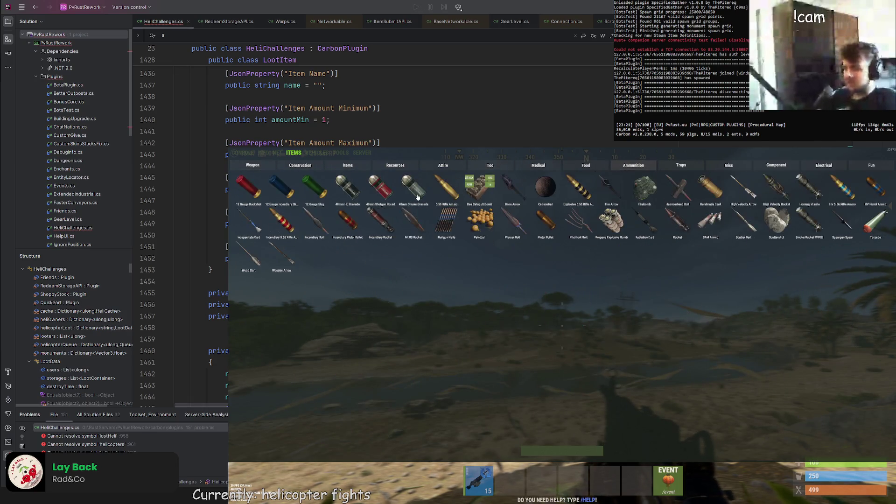
left_click(457, 187)
key("F1")
key("Return")
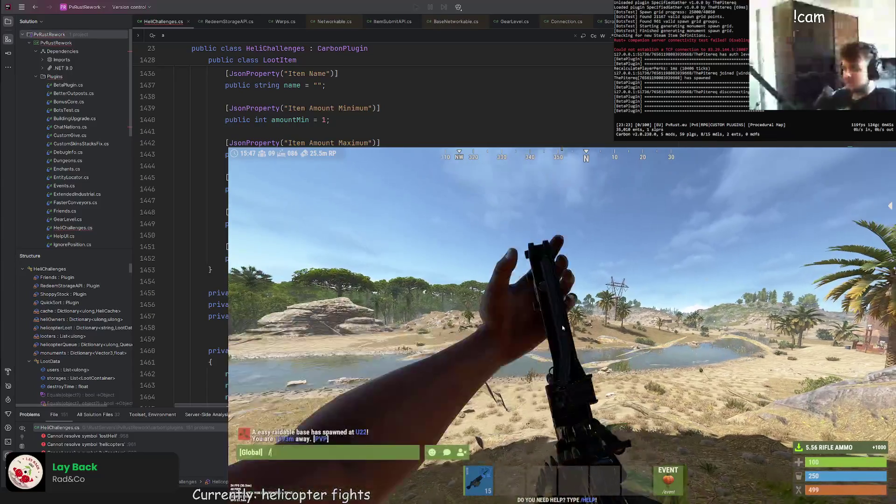
Step: Send /stats in chat to view the multiplier statistics, then dismiss the overlay
type("/stats")
key("Return")
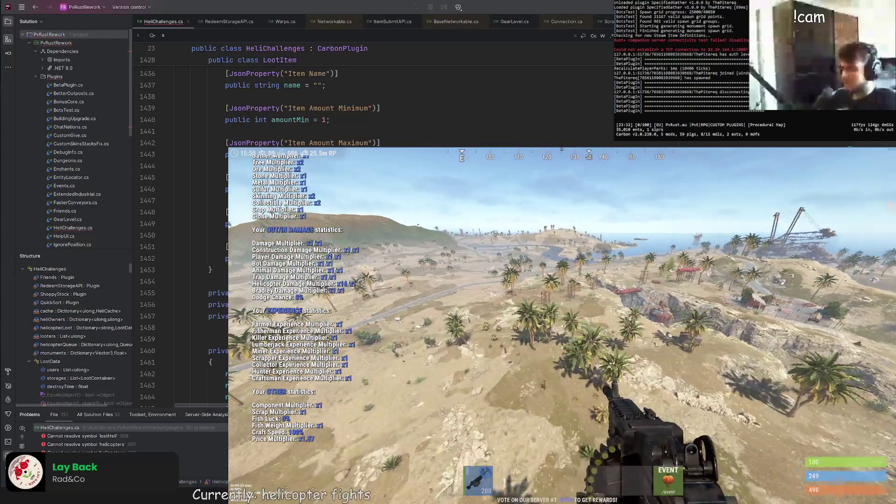
key("Return")
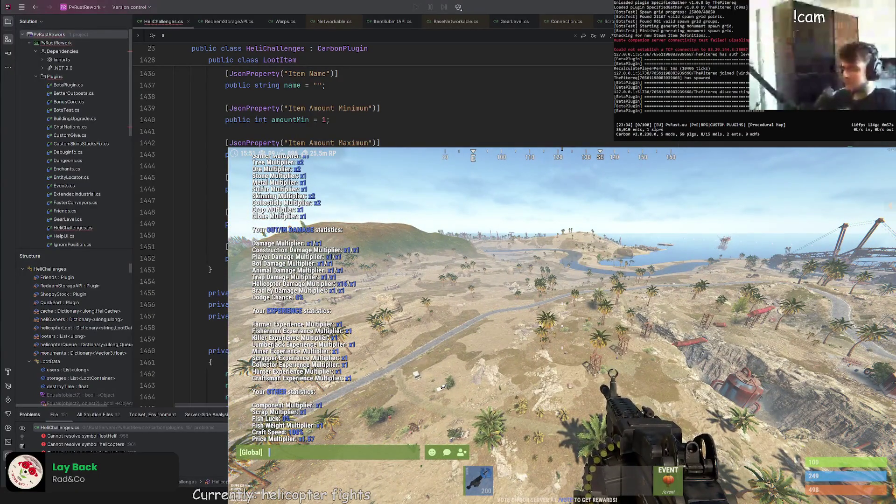
key("Escape")
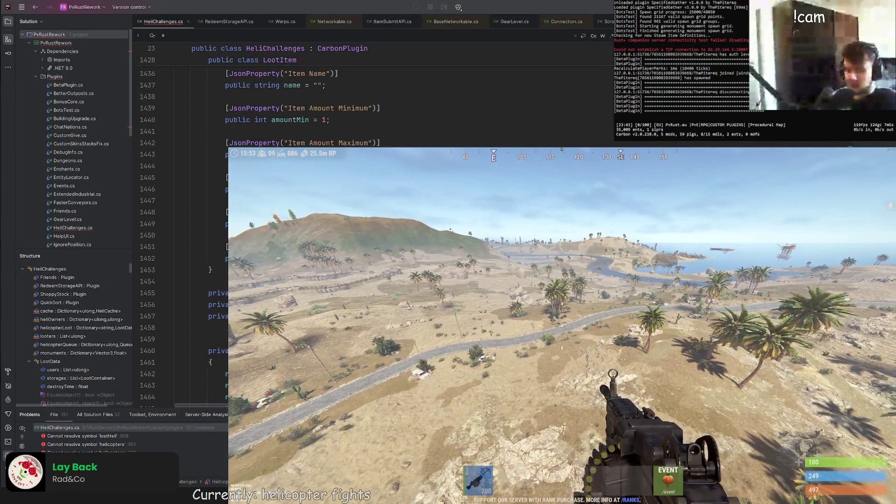
Step: Bring up the Helicopter Challenges panel with the /bu chat command
key("Return")
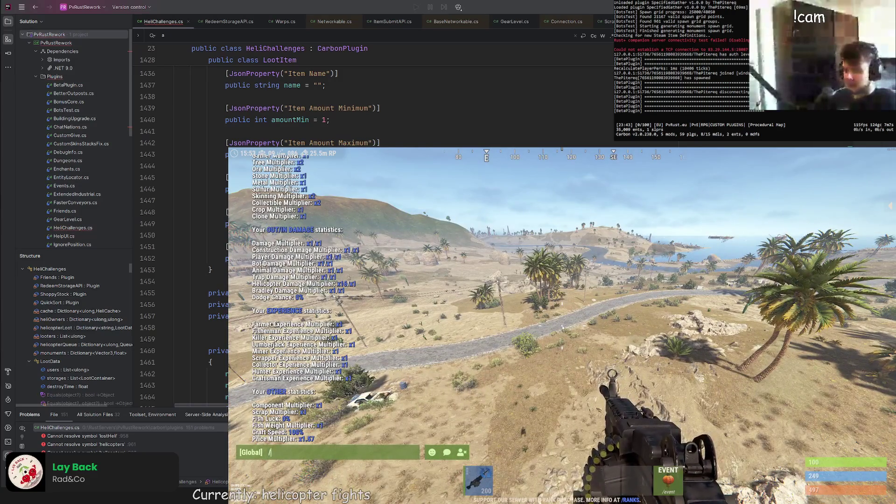
type("/bu")
key("Return")
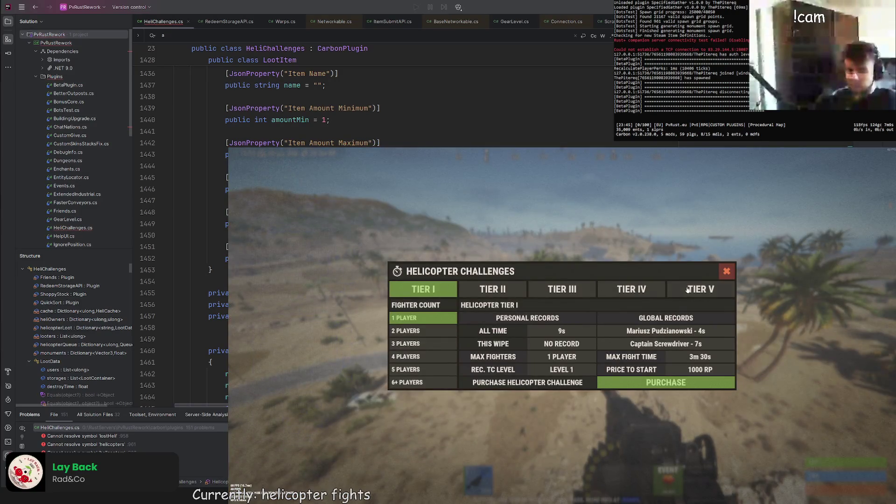
Step: Review the Tier V challenge for 6+, 5, 3 and 2 players, then close the panel
left_click(699, 289)
left_click(443, 380)
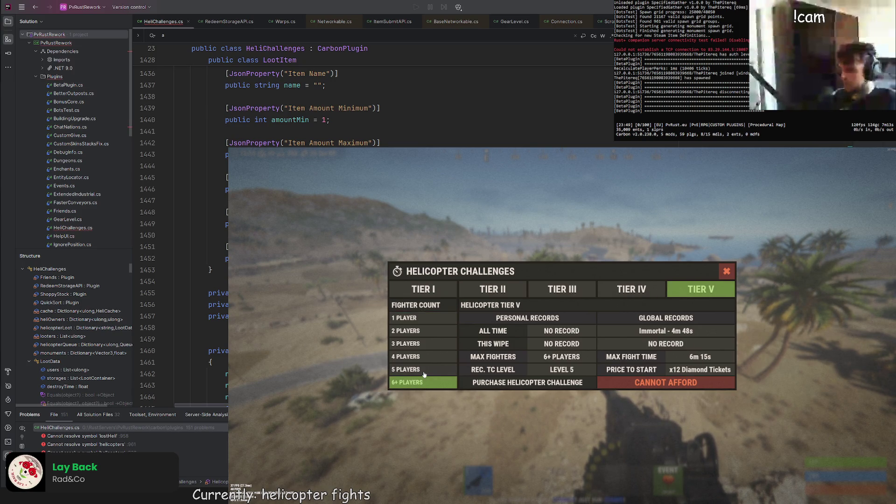
left_click(424, 370)
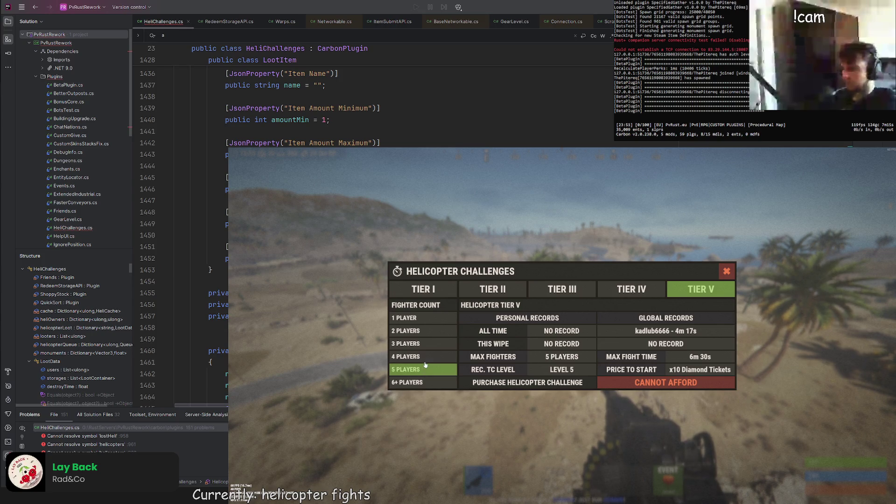
left_click(418, 343)
left_click(417, 332)
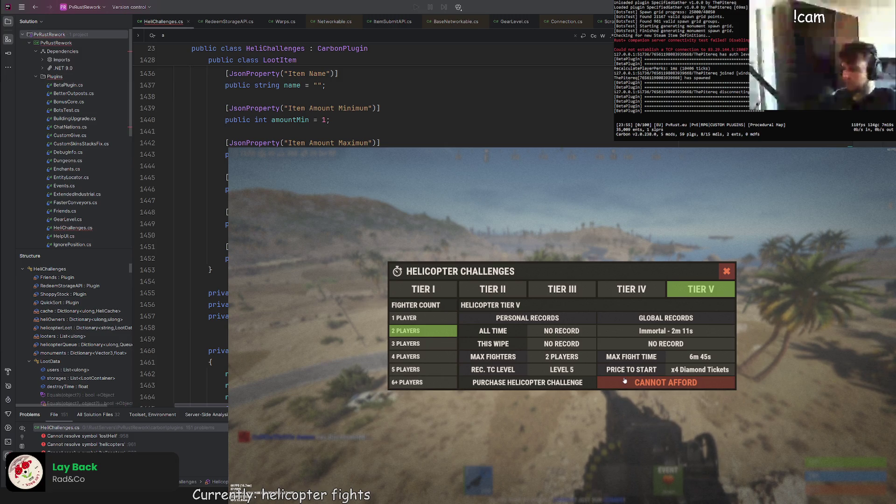
left_click(590, 379)
left_click(396, 199)
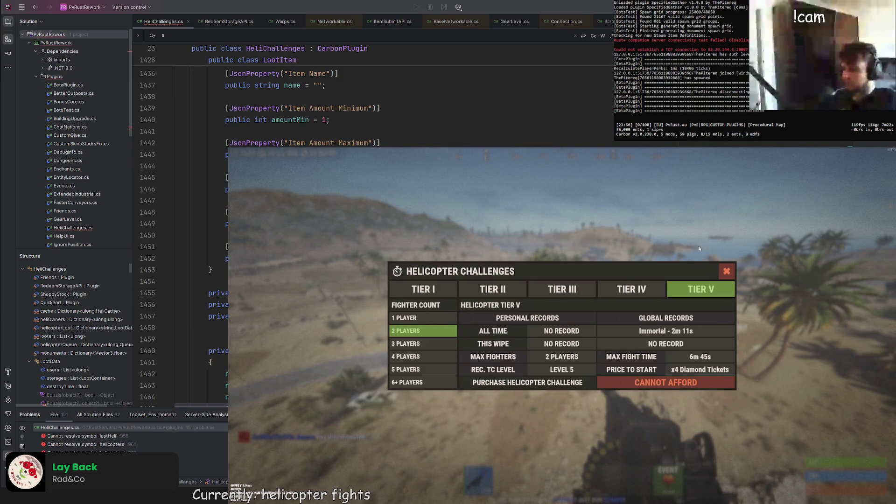
left_click(726, 271)
Step: Open the crafting menu with /craft and browse to the Rare Items category
key("Return")
type("/craft")
key("Return")
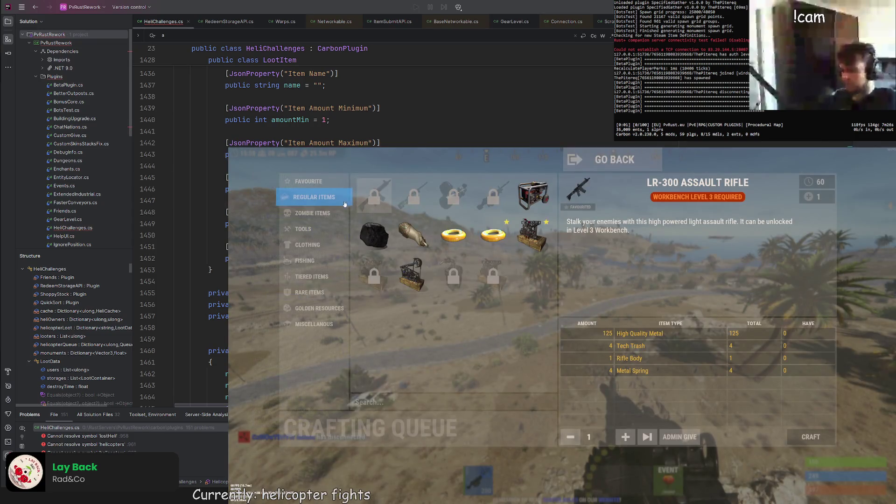
left_click(322, 213)
left_click(311, 229)
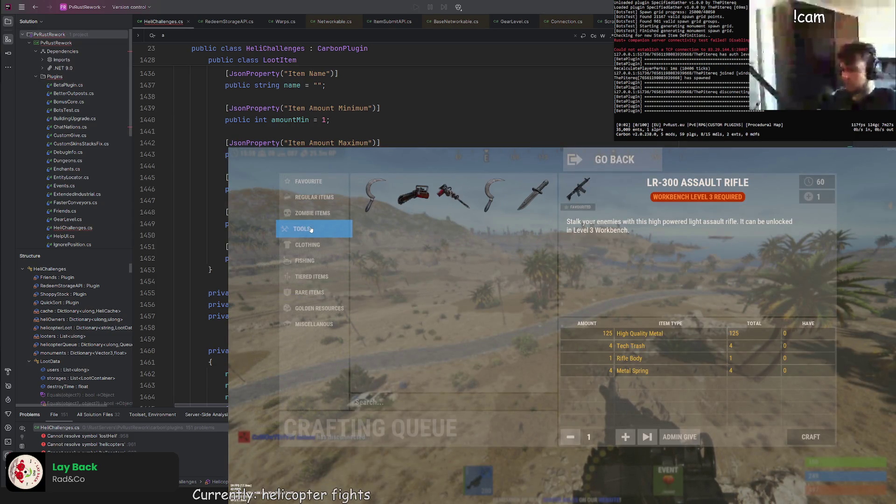
left_click(309, 292)
Step: Admin-give Diamond Tickets to the character and close the crafting menu
left_click(373, 196)
left_click(389, 200)
left_click(388, 200)
left_click(686, 435)
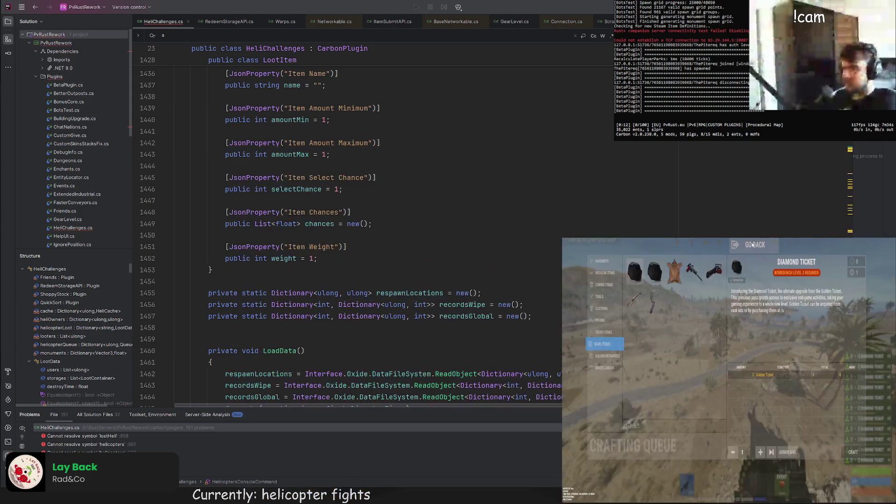
key("Escape")
type("/buyheli")
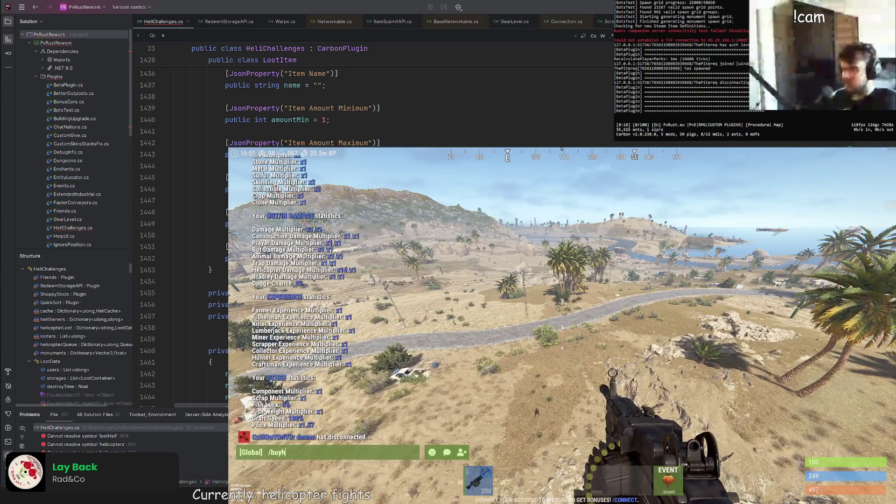
Step: Open Helicopter Challenges with /heli and buy the Tier V challenge for 5 players
key("Return")
left_click(699, 292)
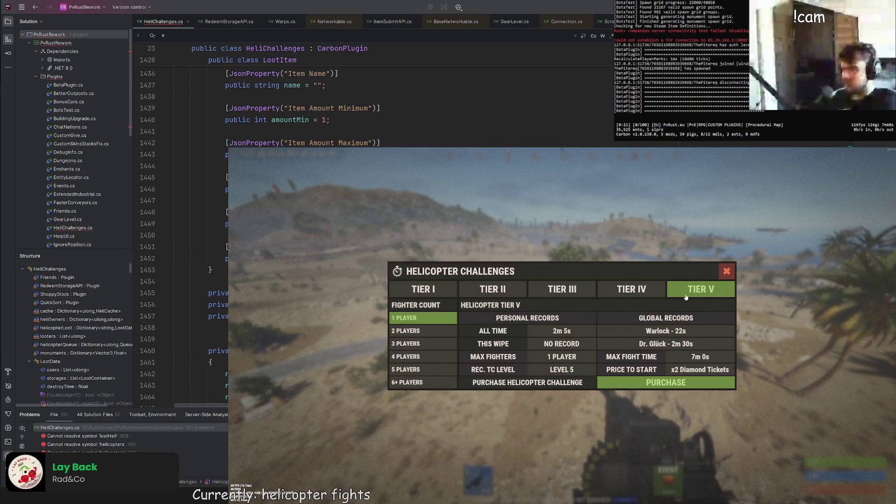
left_click(422, 358)
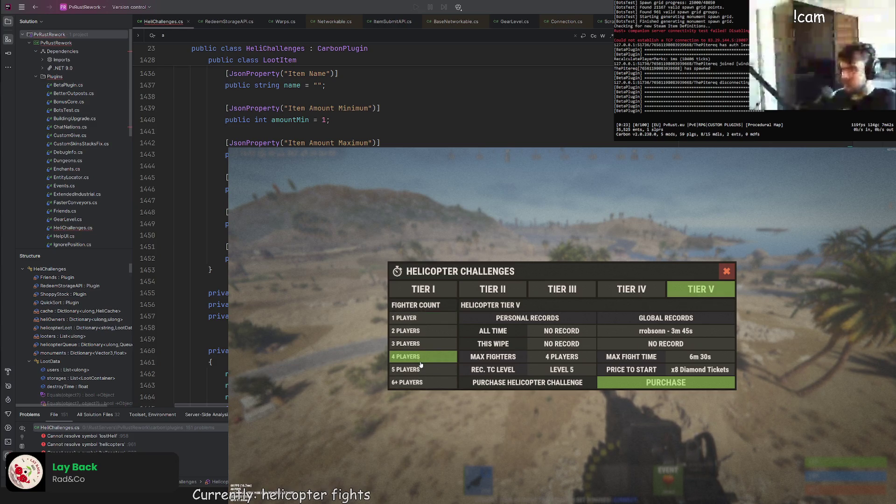
left_click(420, 367)
left_click(419, 382)
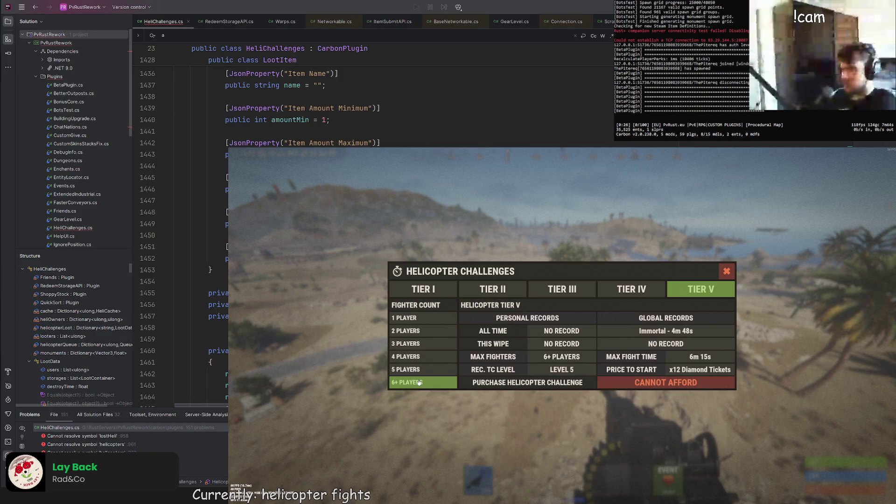
left_click(419, 370)
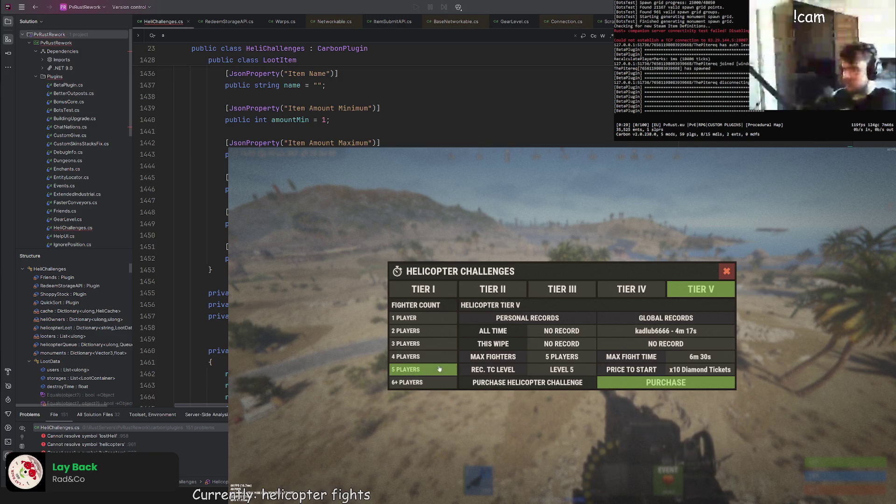
left_click(666, 382)
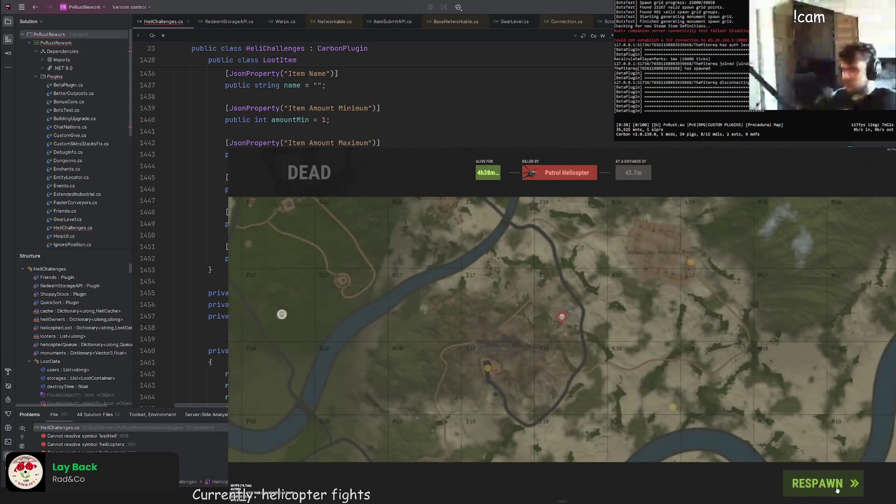
Step: Respawn, check the map for the helicopter's position, and loot the dropped bag
left_click(818, 483)
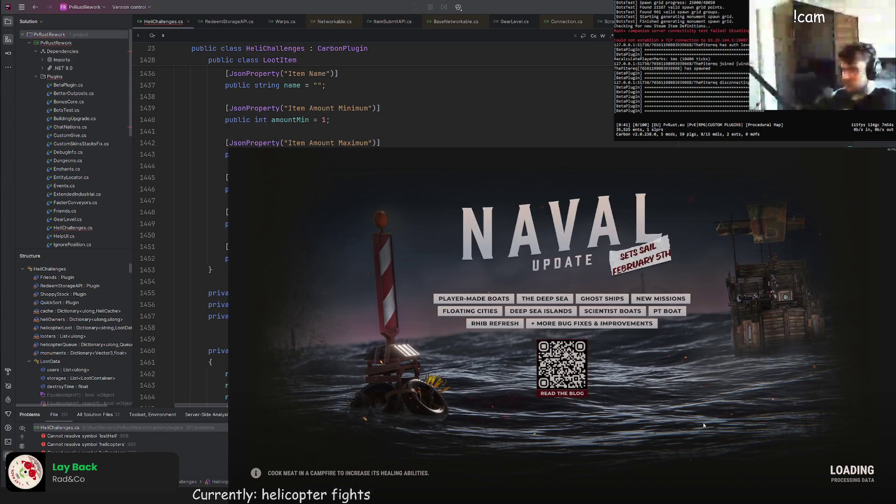
key("F1")
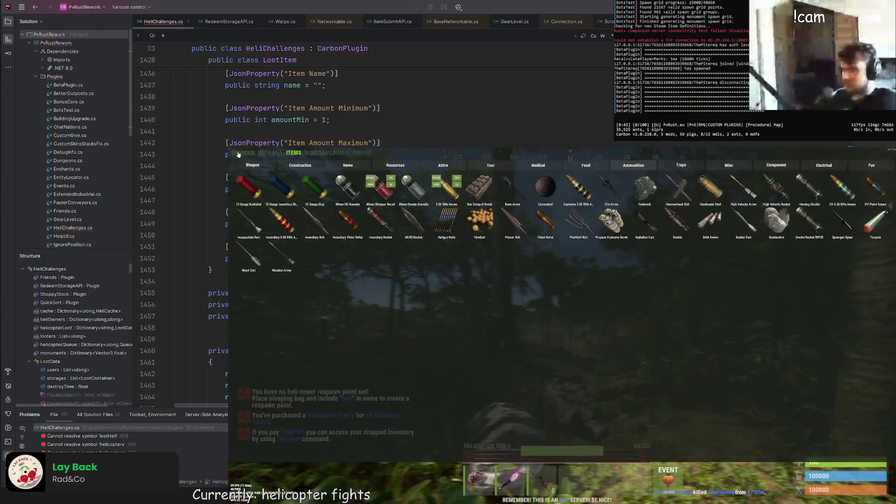
left_click(239, 153)
key("F1")
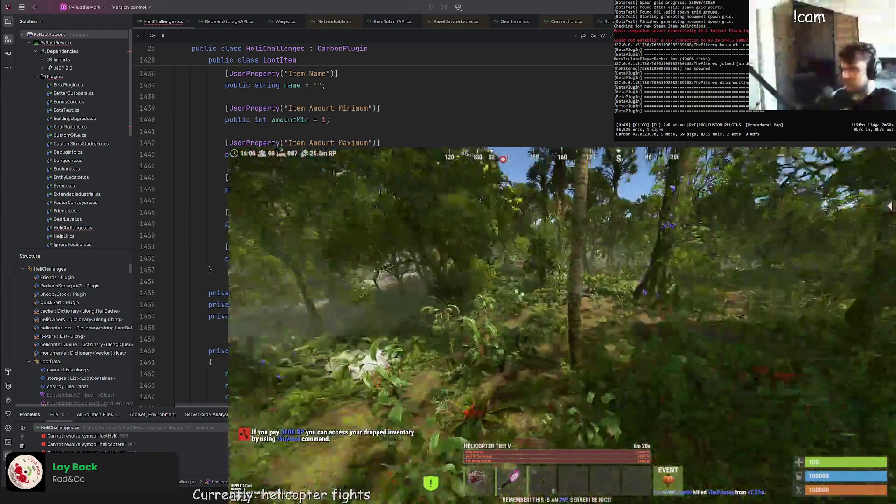
key("g")
scroll(560, 322, "down", 3)
key("g")
key("g")
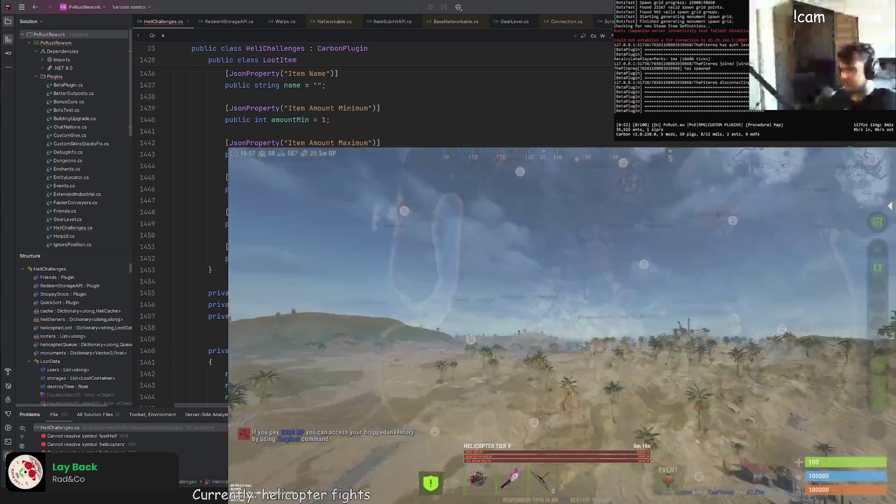
key("g")
key("g")
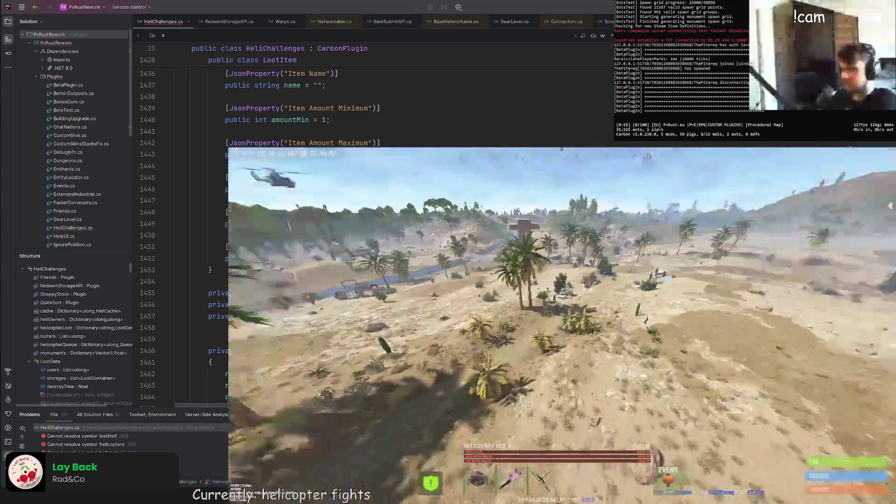
key("g")
key("g")
key("g")
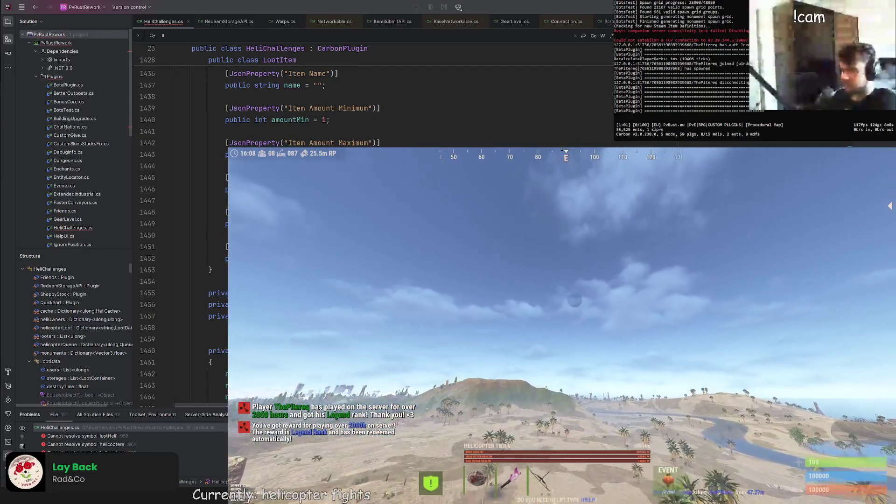
key("g")
key("g")
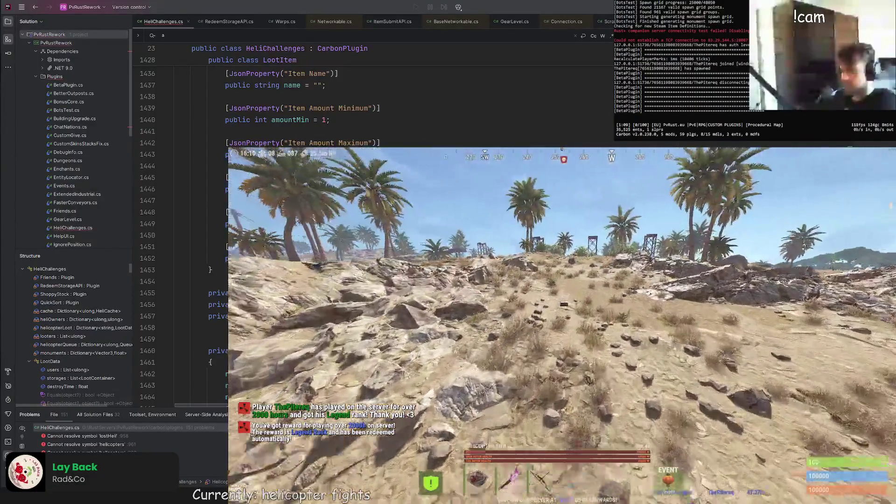
key("e")
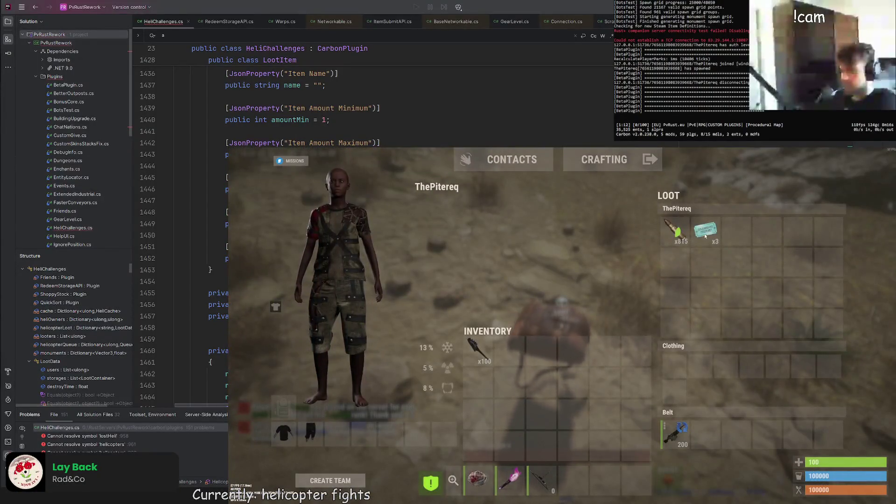
key("Tab")
Step: Aim down sights and fire the machine gun at the helicopter until it is destroyed
key("3")
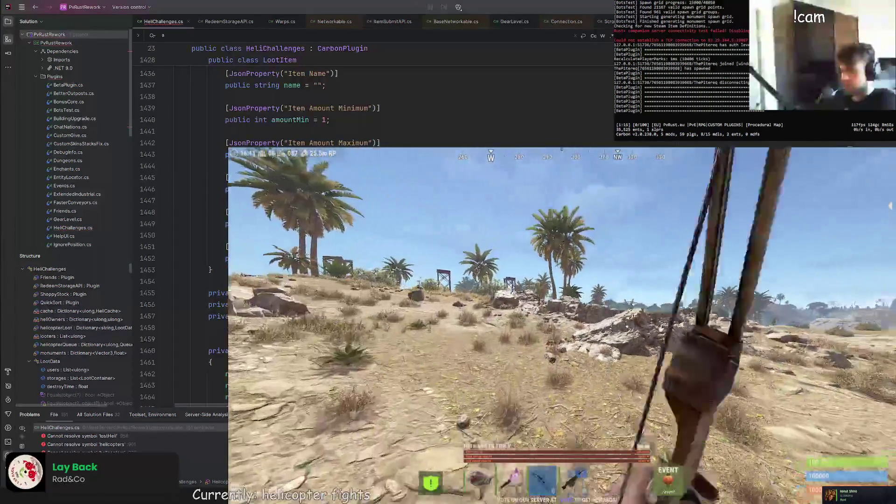
key("g")
key("g")
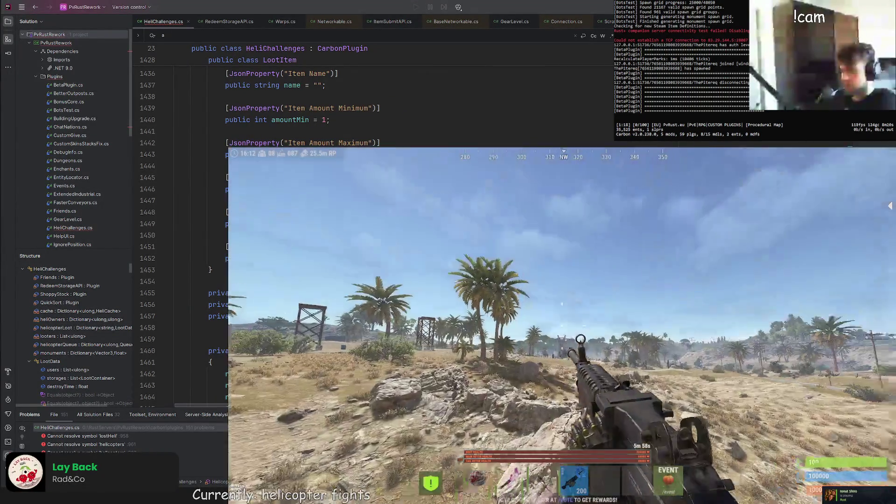
right_click(562, 325)
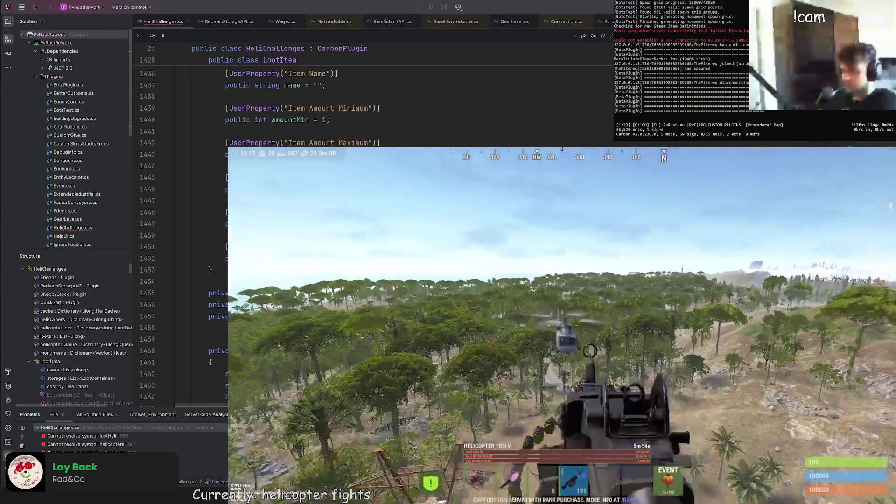
right_click(562, 325)
left_click(562, 326)
left_click(562, 325)
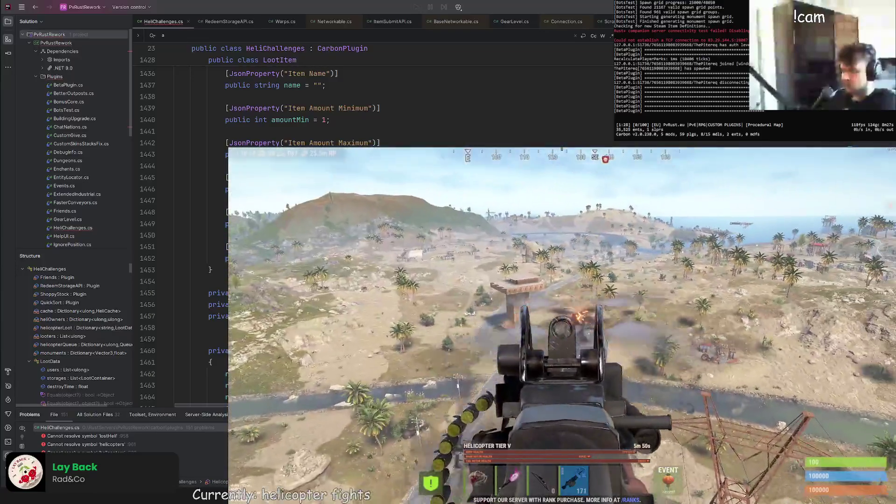
left_click(562, 325)
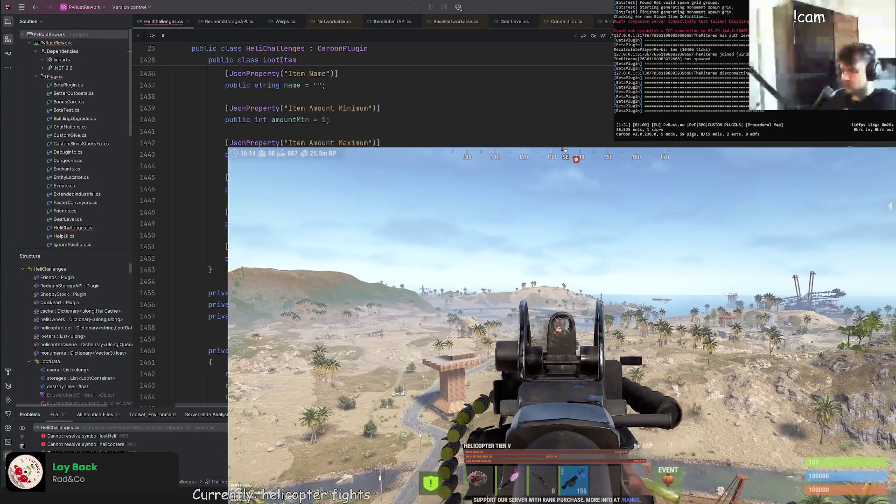
left_click(562, 326)
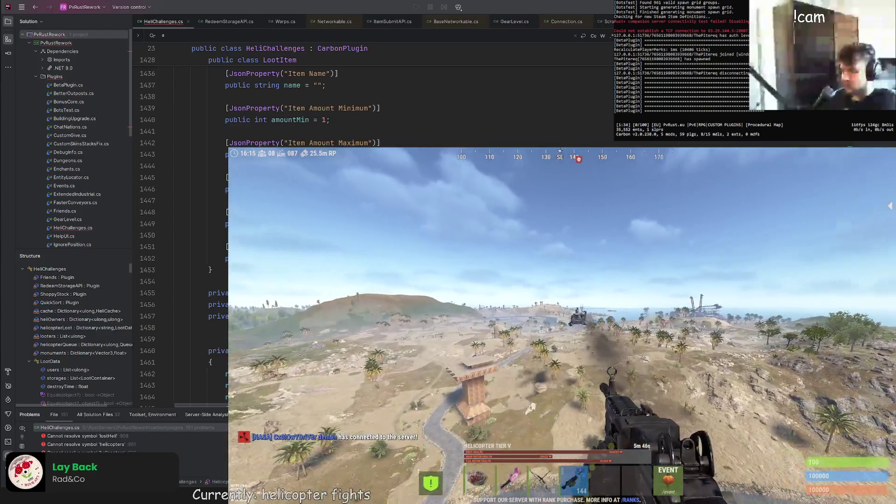
right_click(562, 325)
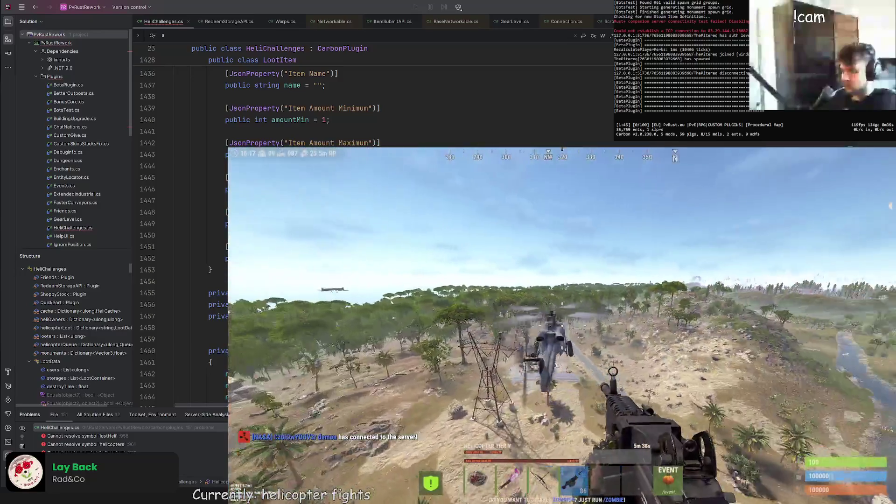
right_click(562, 325)
left_click(562, 325)
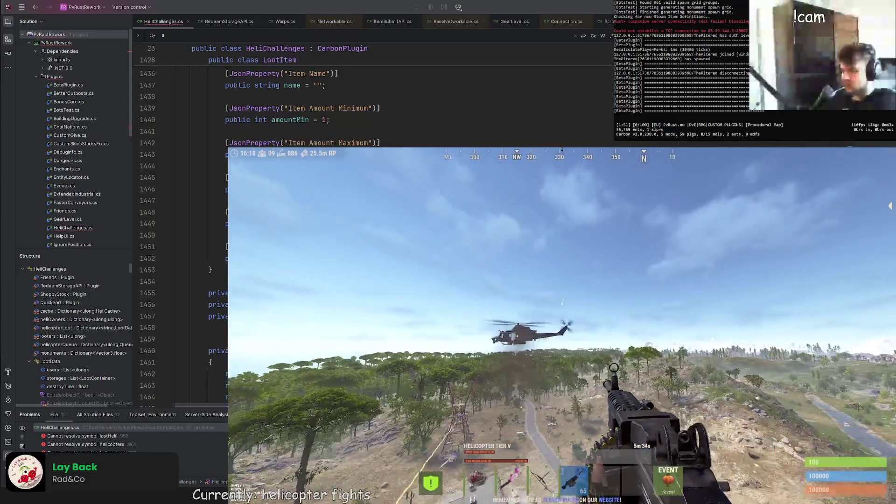
right_click(562, 323)
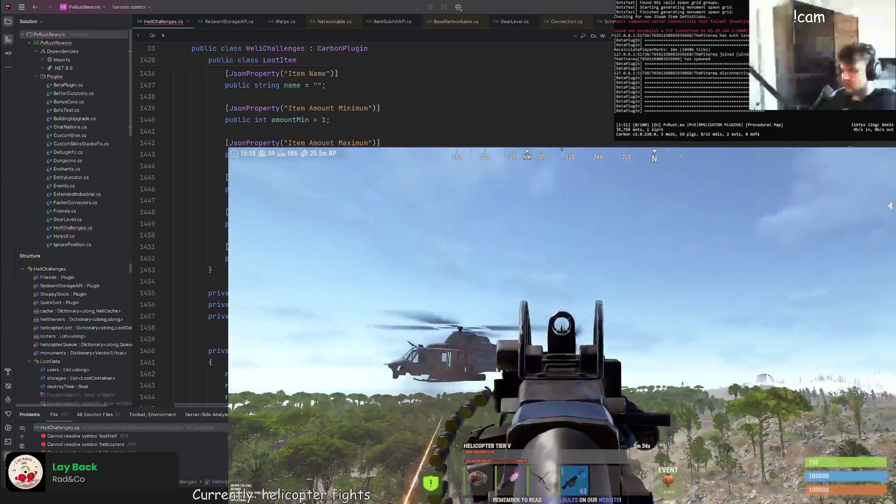
left_click(563, 323)
left_click(563, 324)
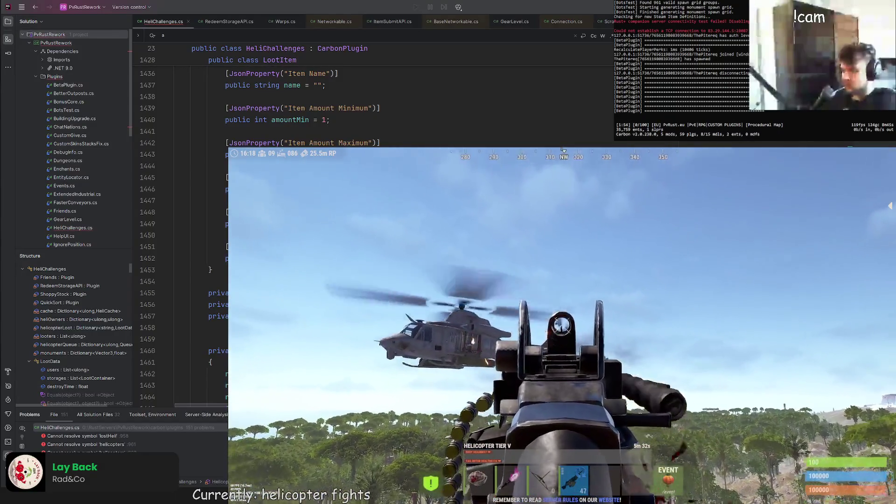
left_click(562, 323)
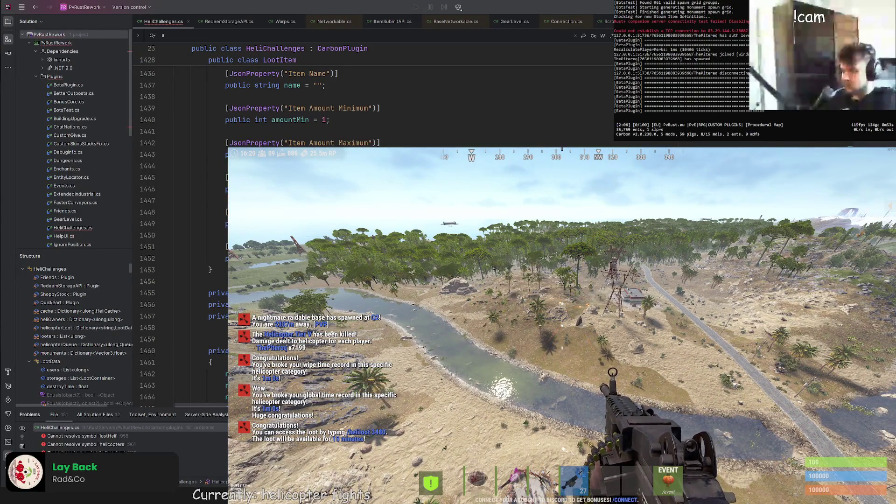
Step: Walk to the helicopter wreck and spawn a Jackhammer by searching 'jack' in the item list
key("w")
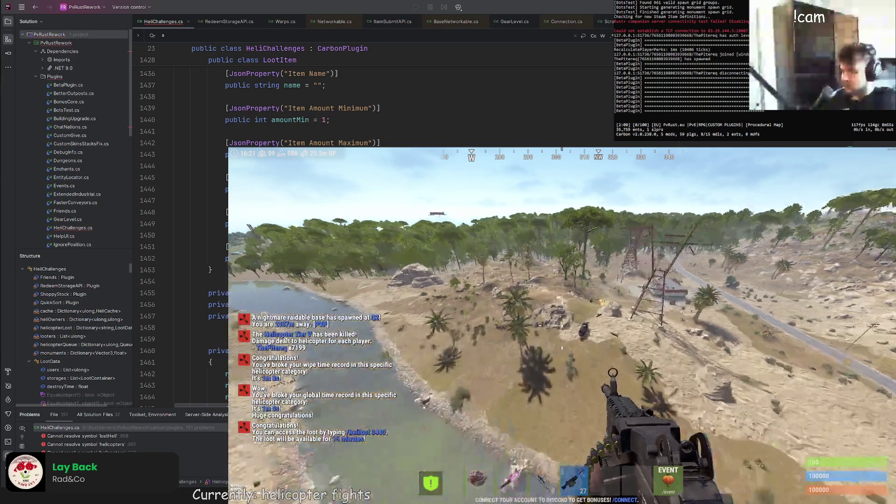
key("w")
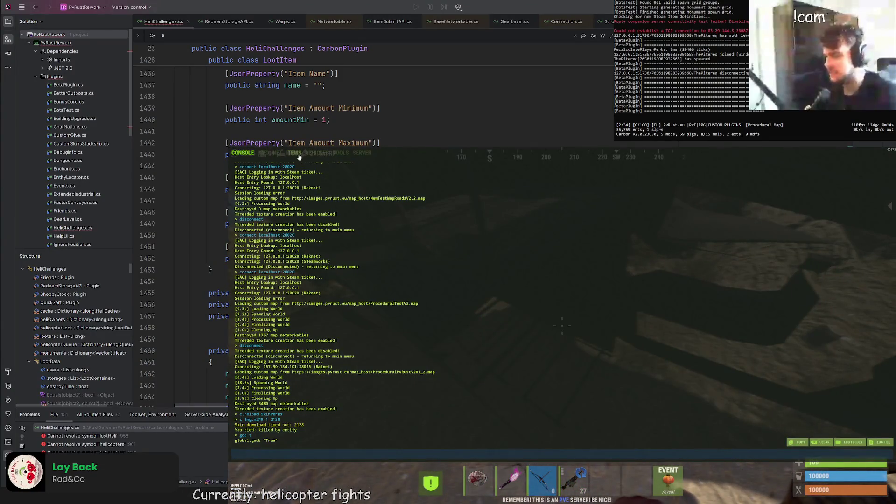
left_click(300, 156)
type("jack")
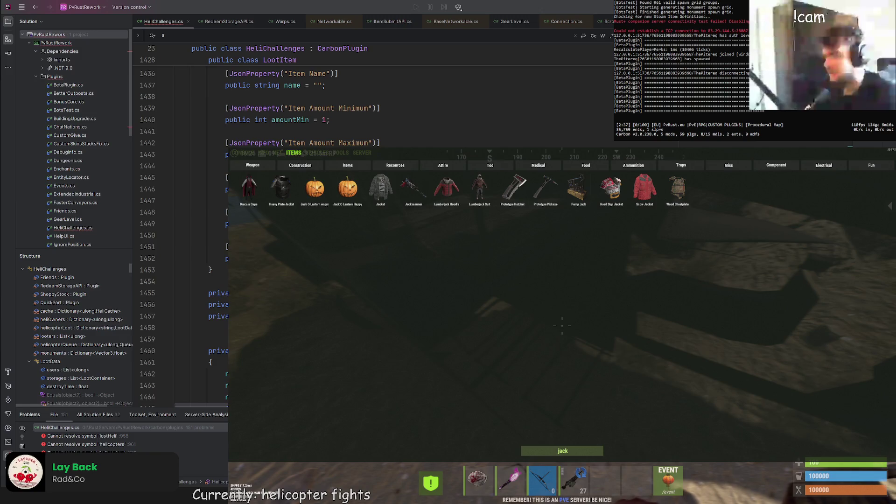
left_click(414, 187)
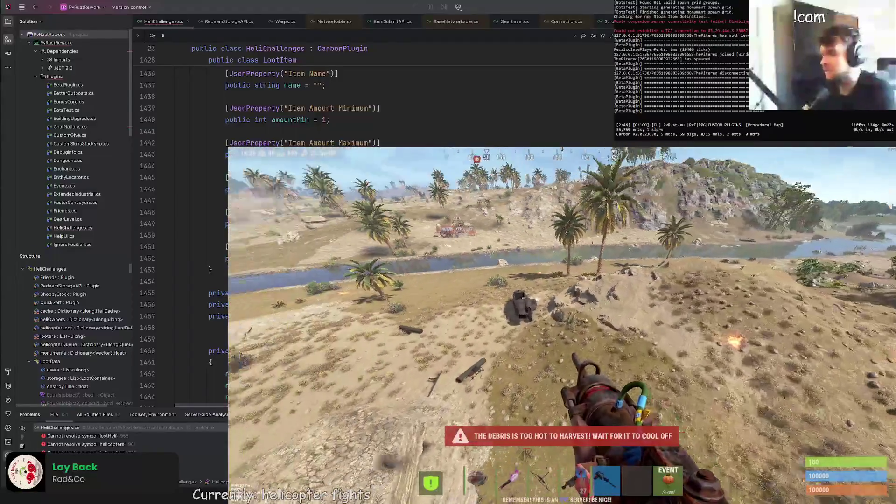
key("Return")
Step: Open the helicopter loot with /heliloot 3480, take the rewards, and close the loot screen
type("/heli")
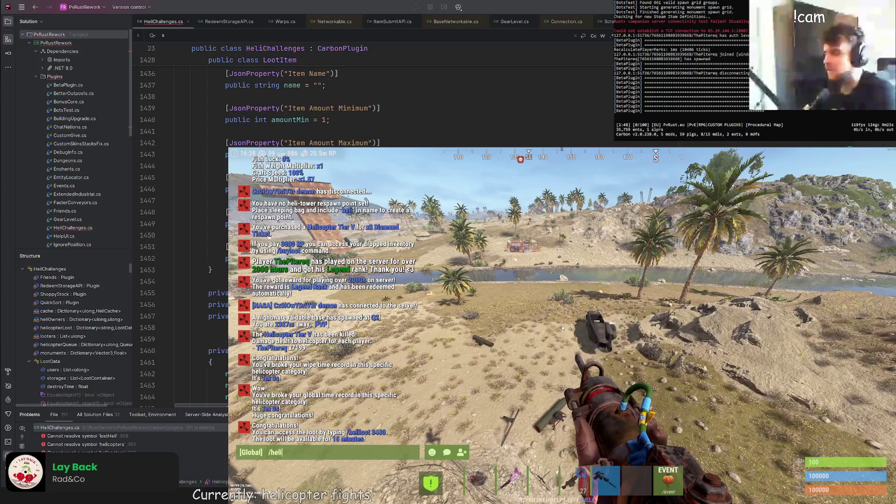
type("loot ")
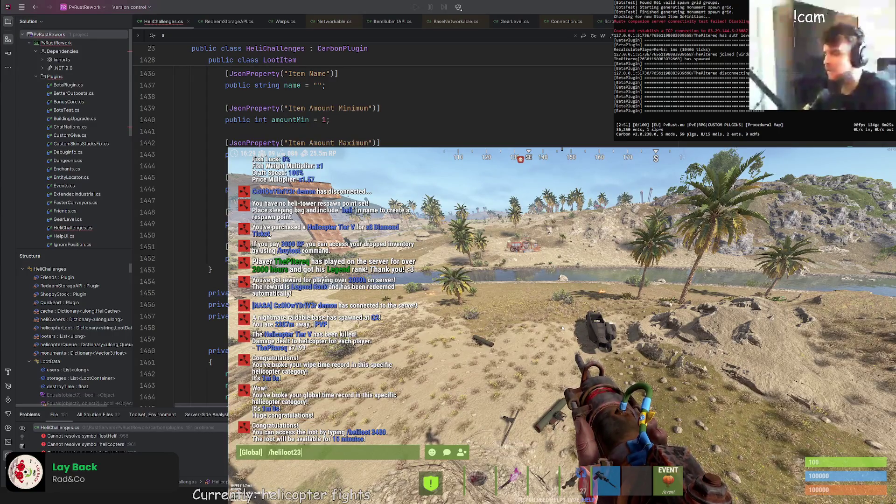
type("3480")
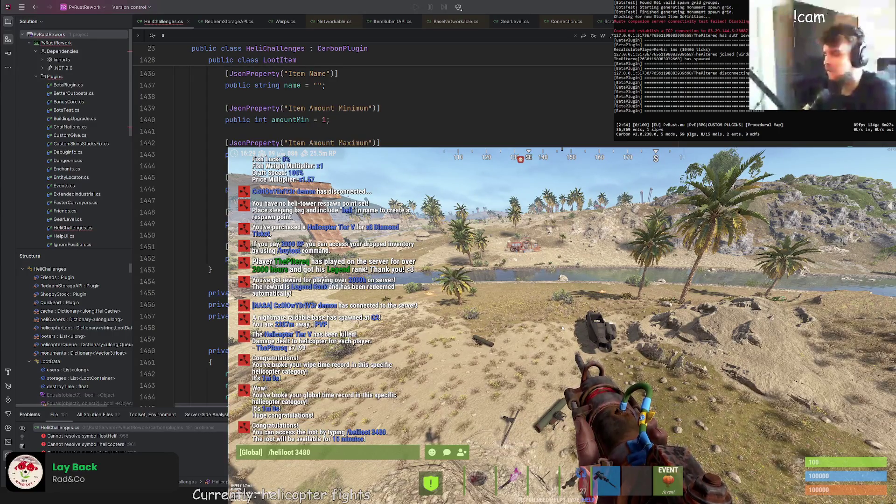
key("Return")
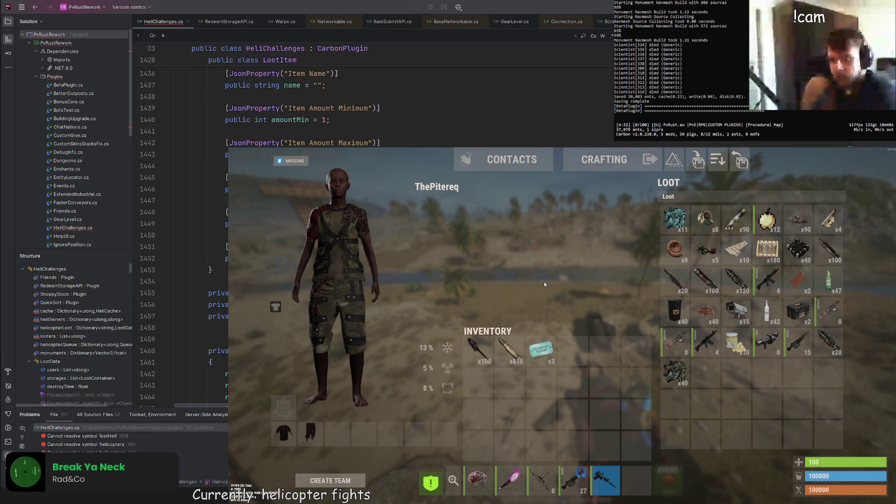
key("Tab")
Step: Draw and reload the machine gun, then buy the Tier II challenge for 6+ players via /buyheli
key("4")
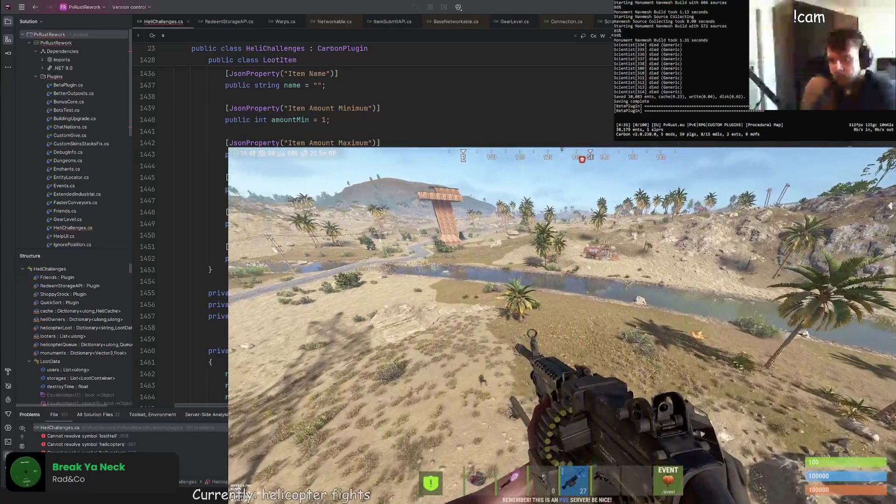
key("r")
key("Return")
type("/buyheli")
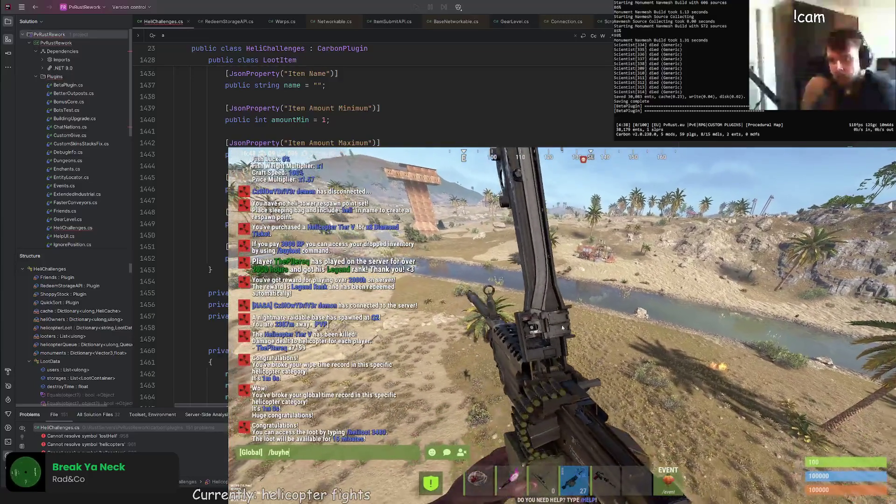
key("Return")
left_click(492, 289)
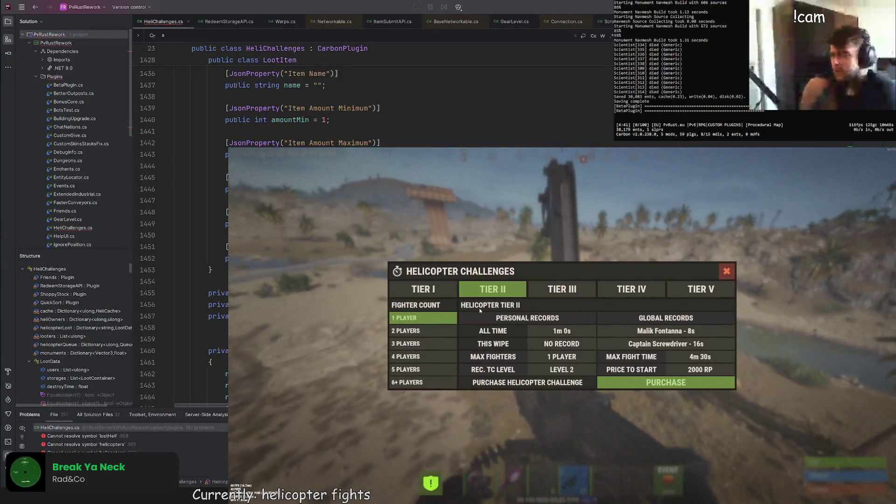
left_click(411, 382)
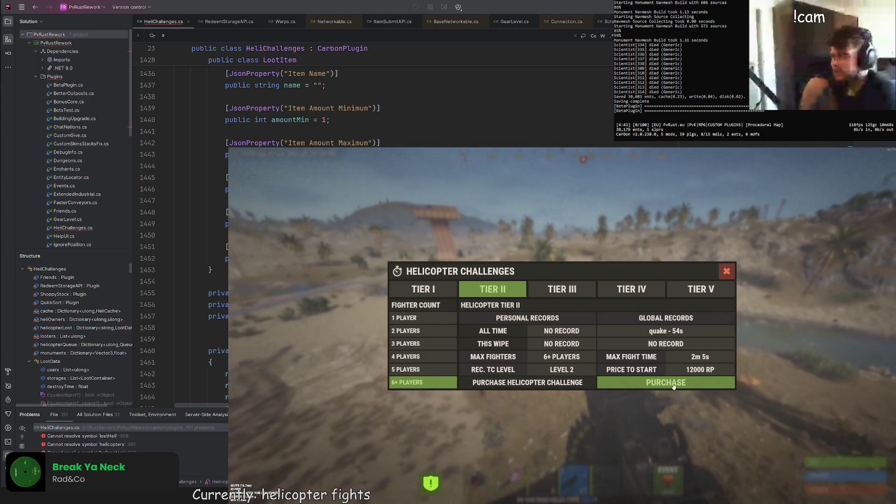
left_click(666, 382)
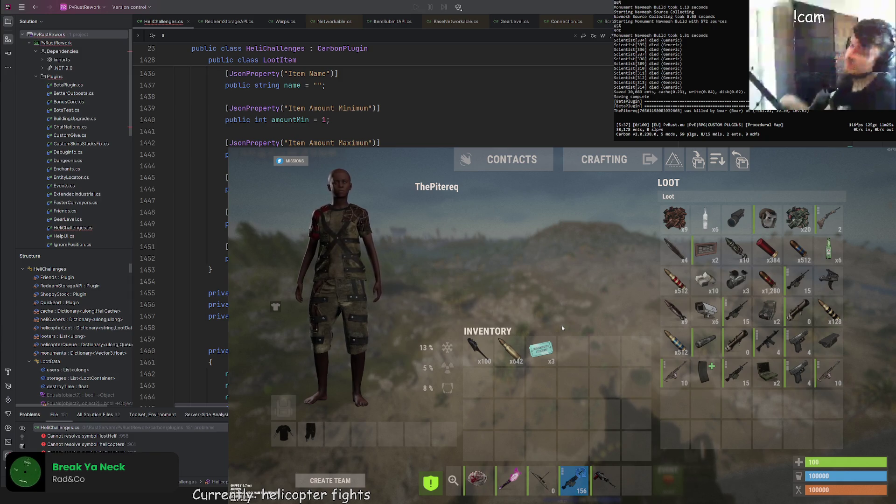
Step: Buy the Tier I helicopter challenge for 6+ players through the /heli command
key("Tab")
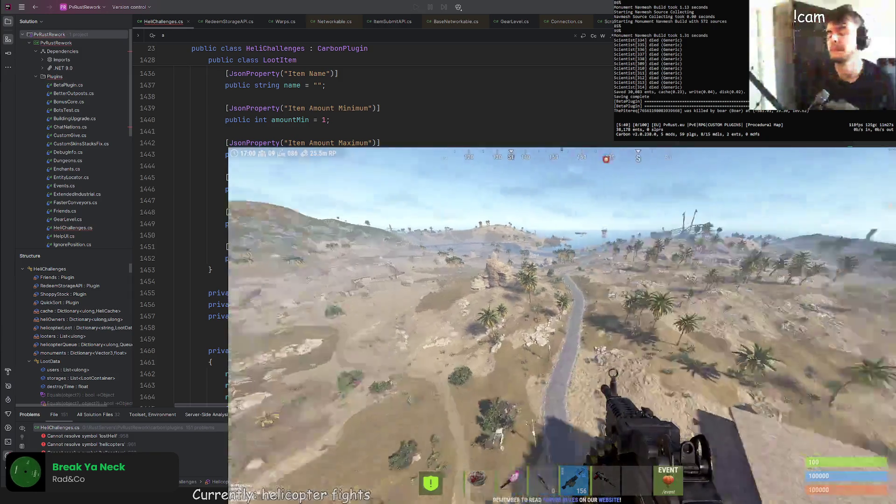
key("Return")
type("/heli")
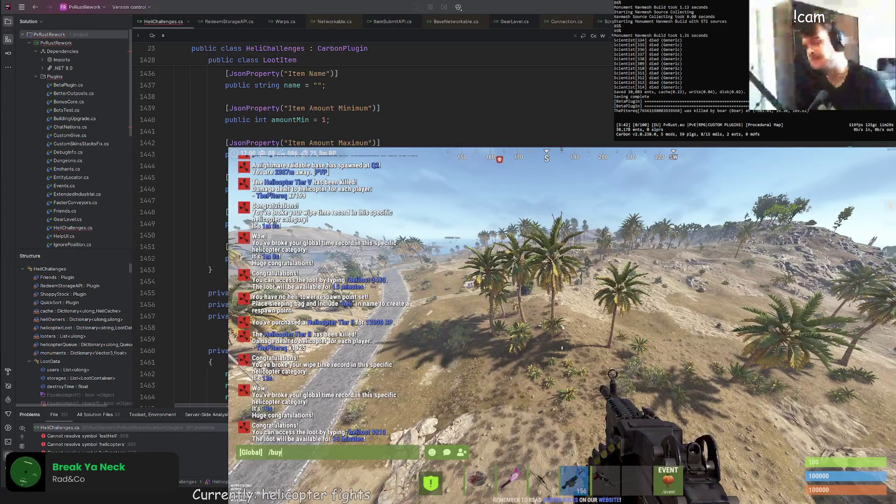
key("Return")
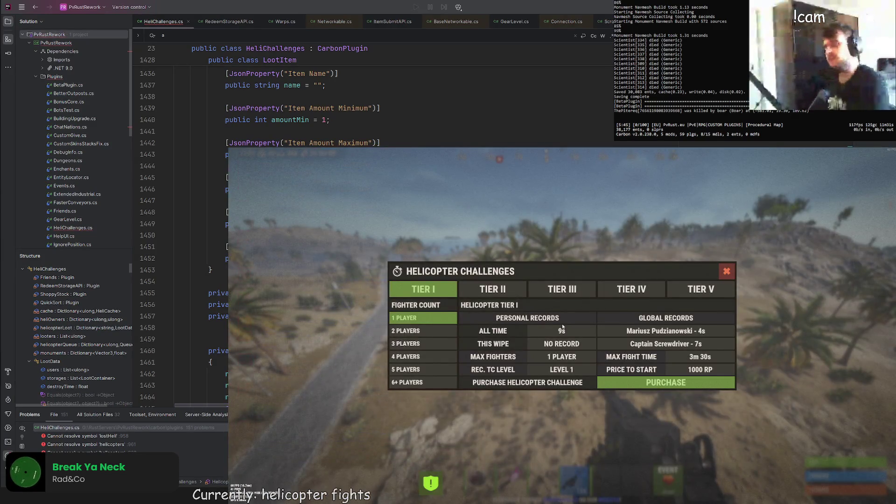
left_click(423, 382)
left_click(616, 382)
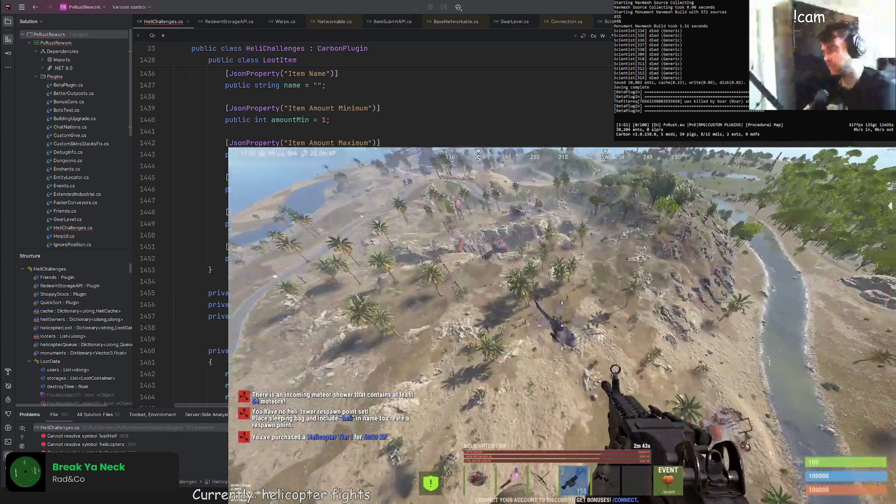
Step: Shoot down the helicopter, open its loot with /heliloot 4621, then reopen challenges with /buyheli
left_click_drag(562, 325, 562, 326)
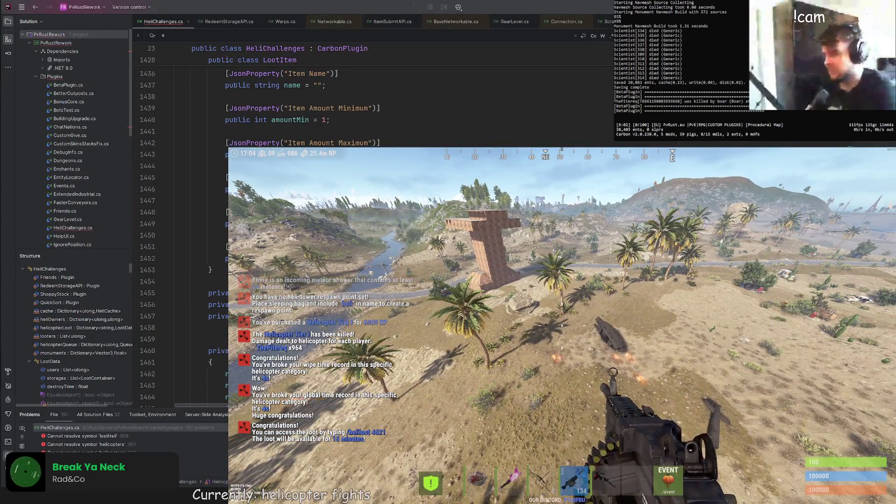
type("t/heliloot 4")
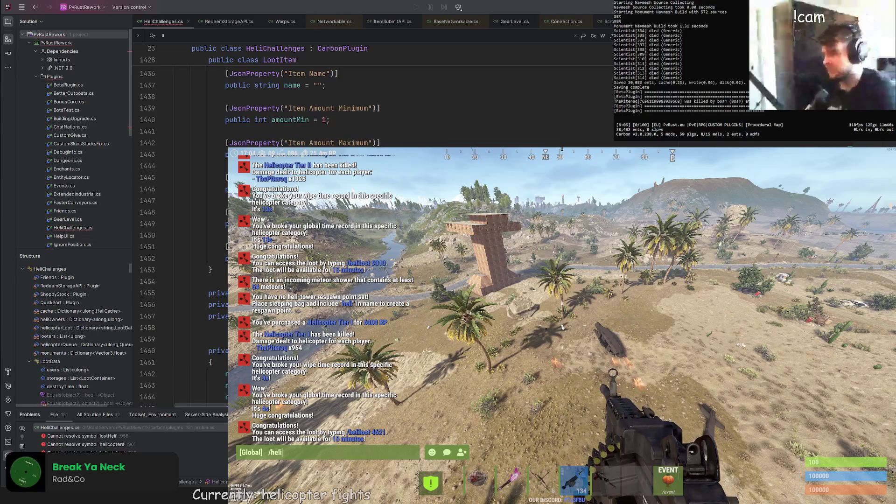
type("621")
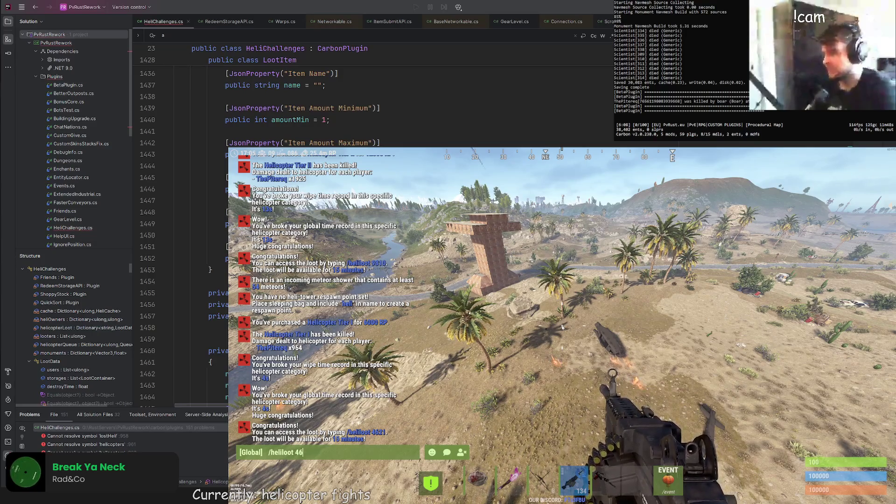
key("Return")
key("Tab")
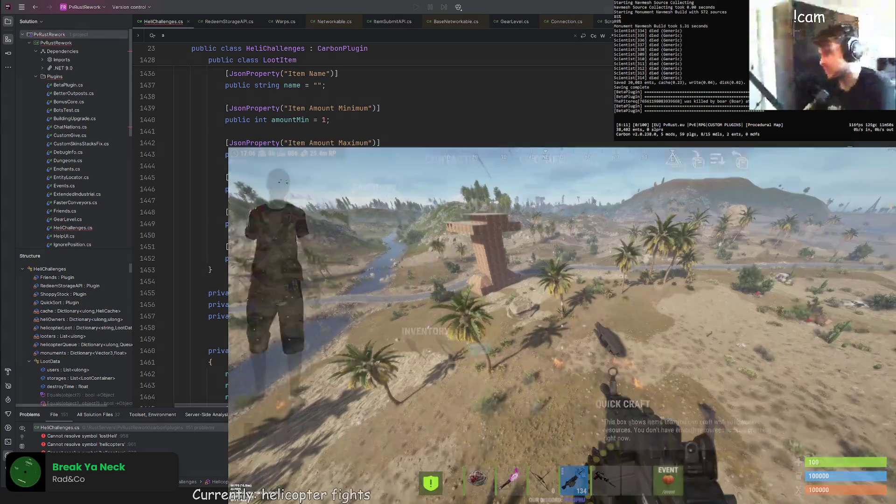
type("t/buyheli")
key("Return")
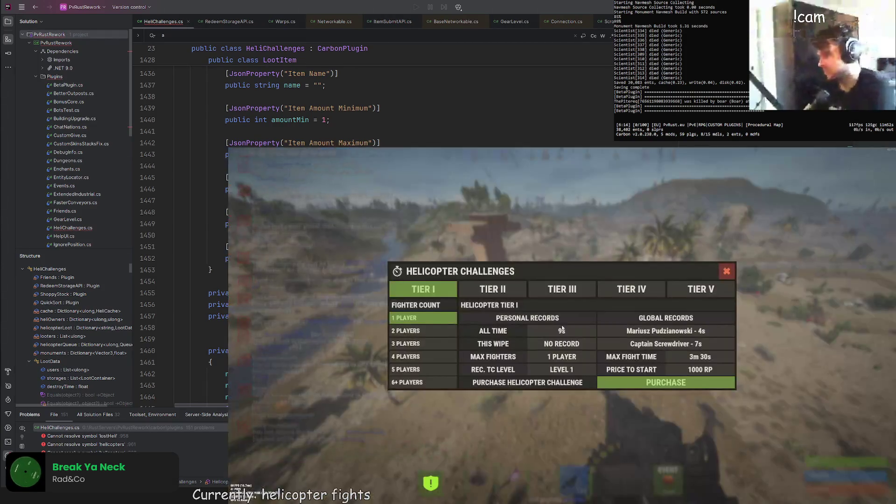
Step: Buy the Tier III helicopter challenge for 6+ players at 18000 RP
left_click(567, 298)
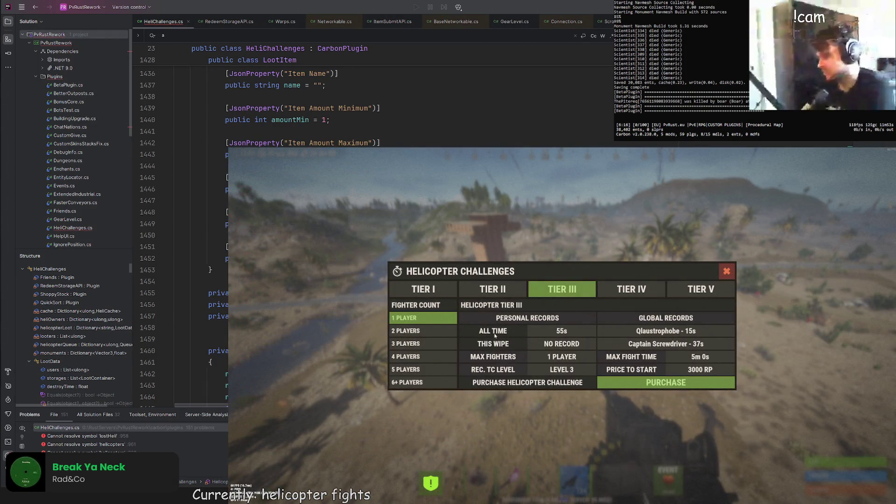
left_click(414, 384)
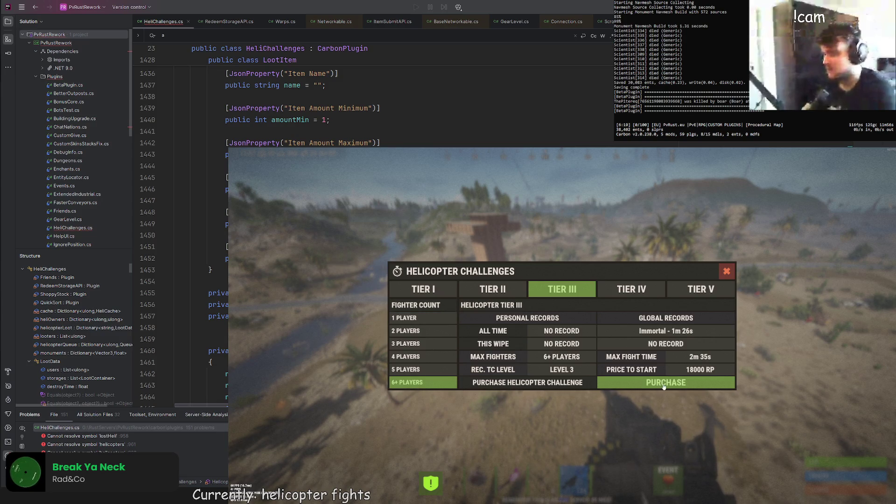
left_click(663, 383)
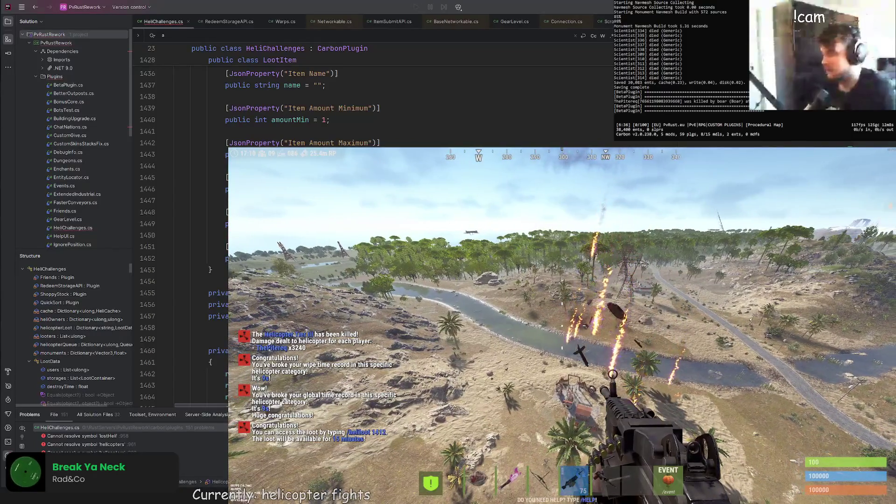
Step: After the fight, run /heliloot 1412 in chat to review the helicopter's loot, then close it
key("Return")
type("/heliloot 1412")
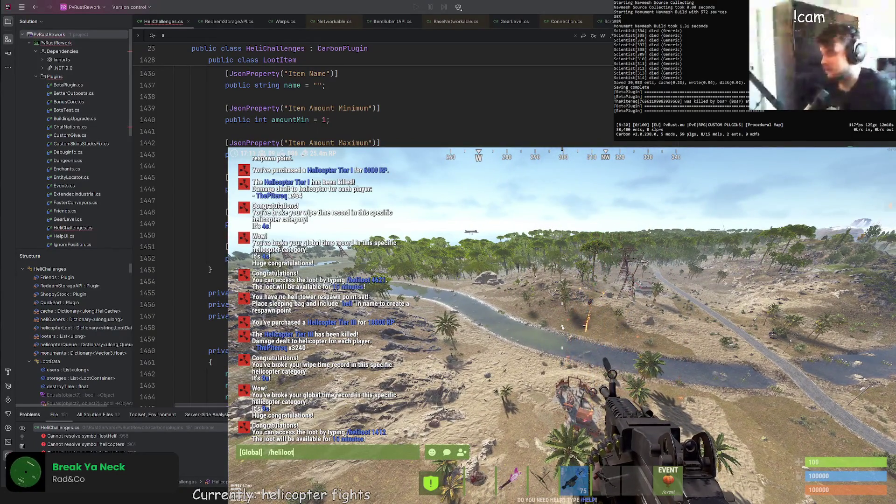
key("Return")
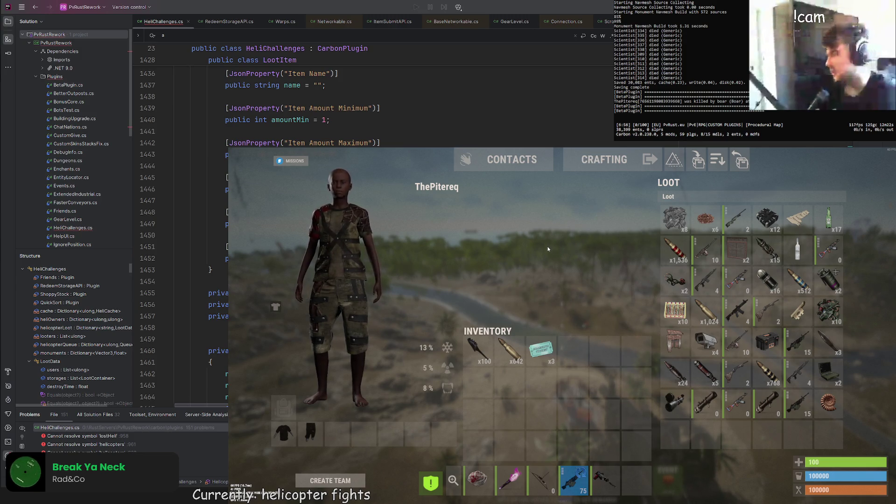
key("Tab")
key("Return")
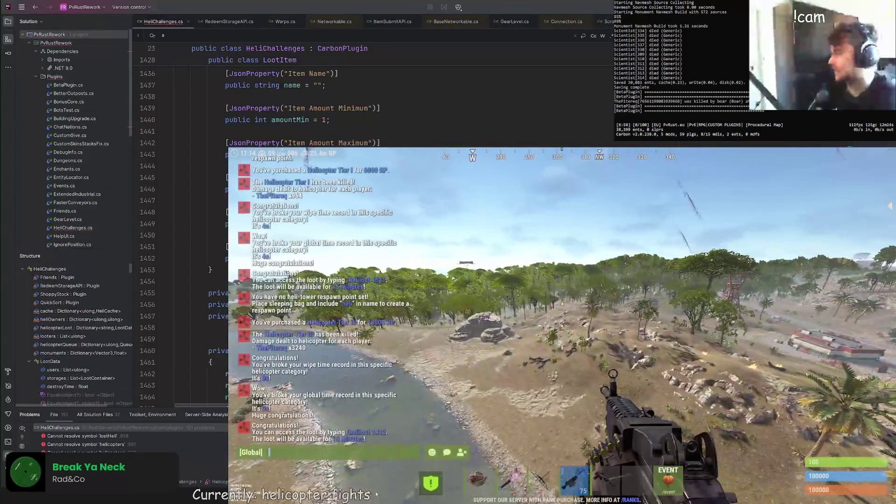
scroll(374, 224, "up", 7)
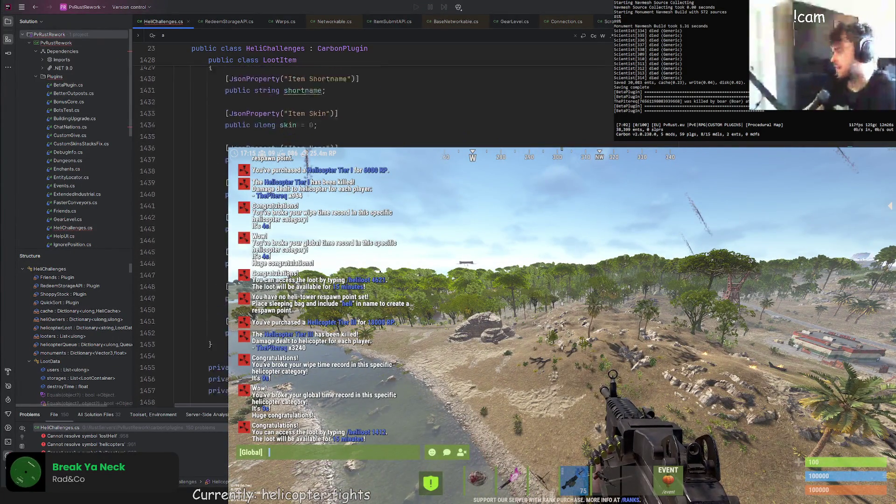
Step: Scroll up through HeliChallenges.cs and search the code for 'loot'
scroll(374, 93, "up", 20)
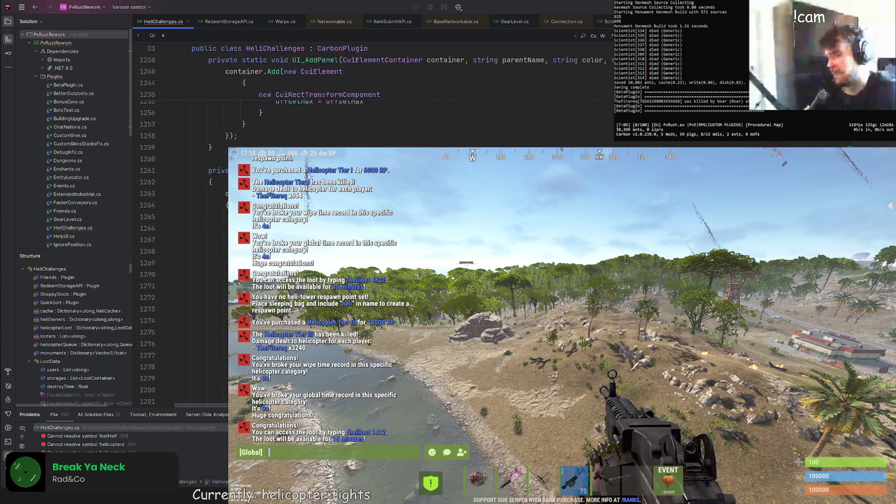
scroll(374, 107, "up", 18)
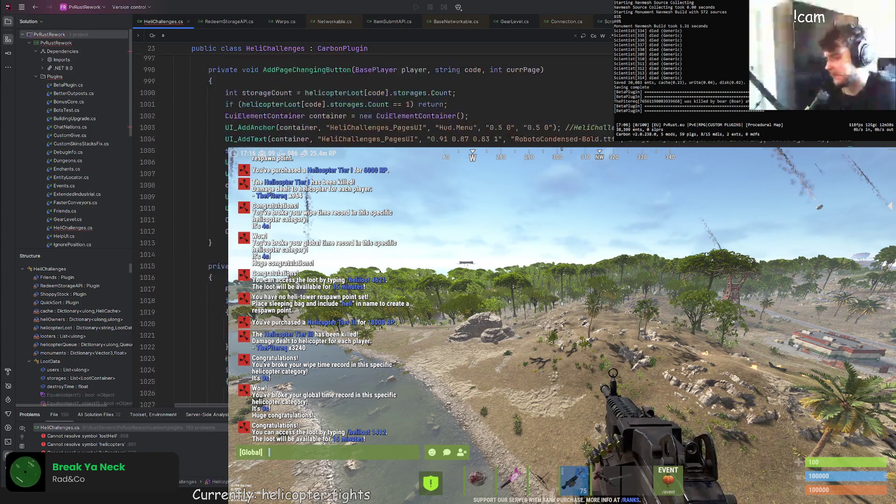
scroll(373, 108, "up", 20)
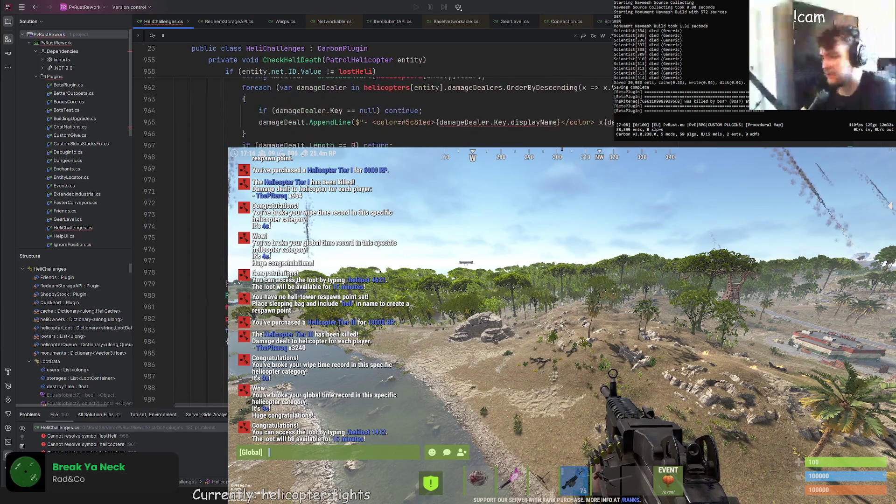
scroll(374, 107, "up", 20)
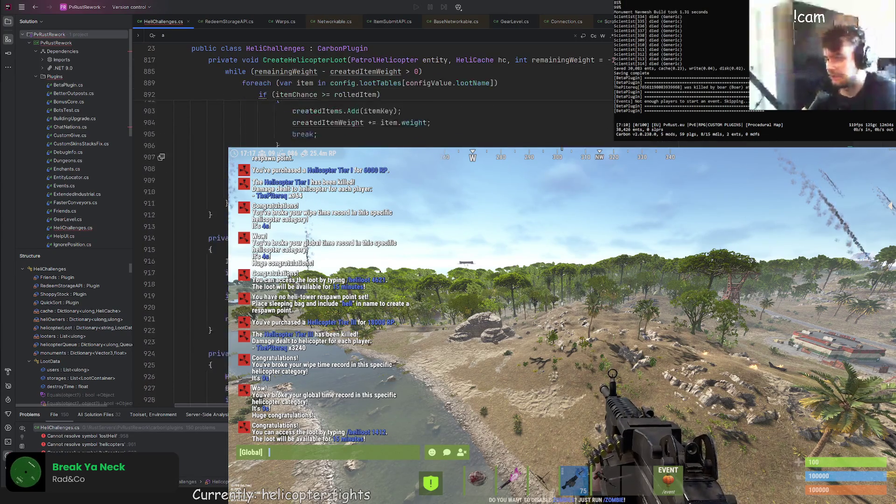
scroll(374, 108, "up", 20)
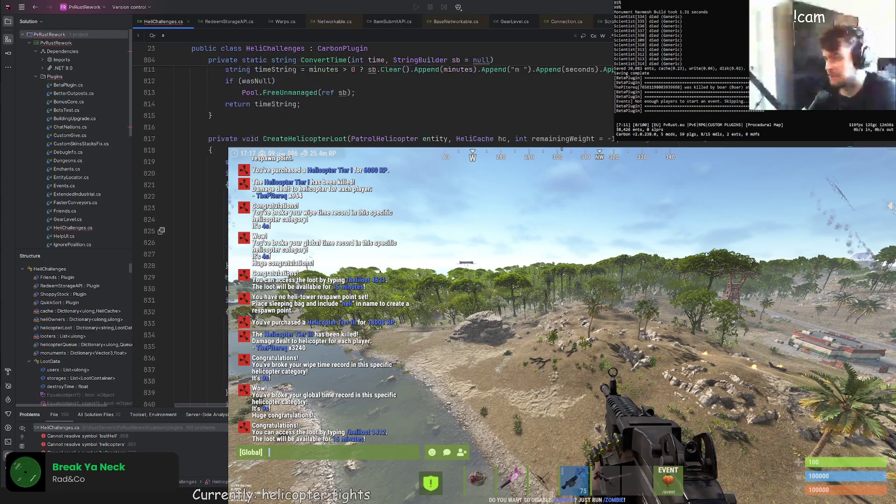
scroll(373, 107, "up", 20)
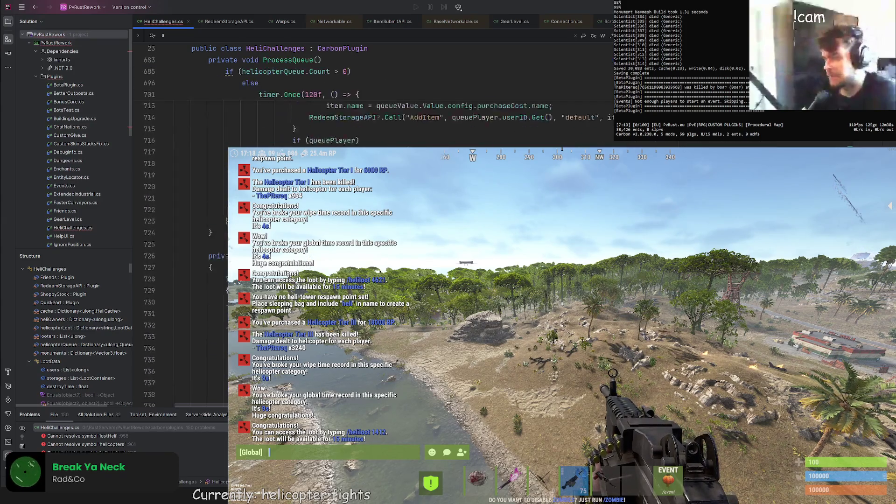
scroll(374, 107, "up", 8)
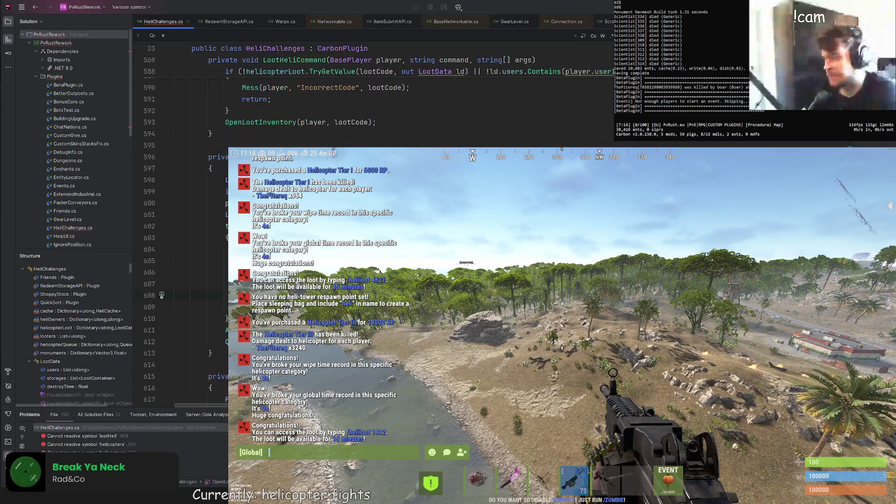
type("\"loot")
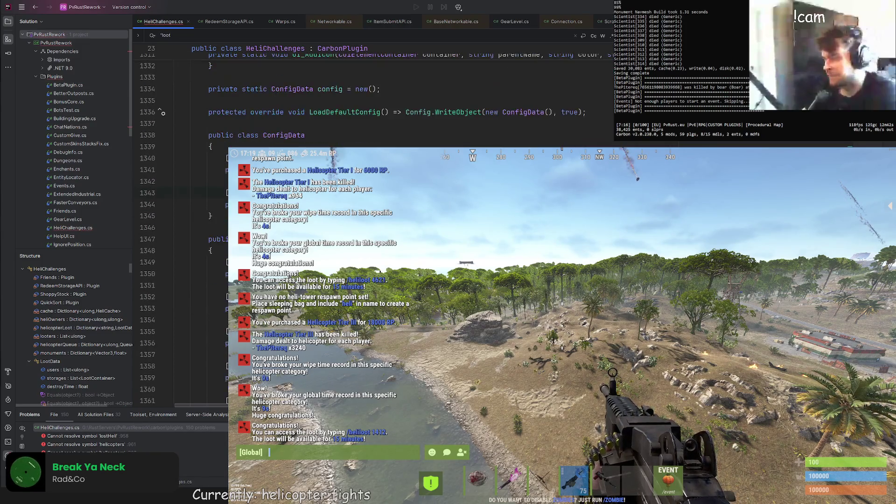
type("\"")
key("Return")
key("Return")
key("Return")
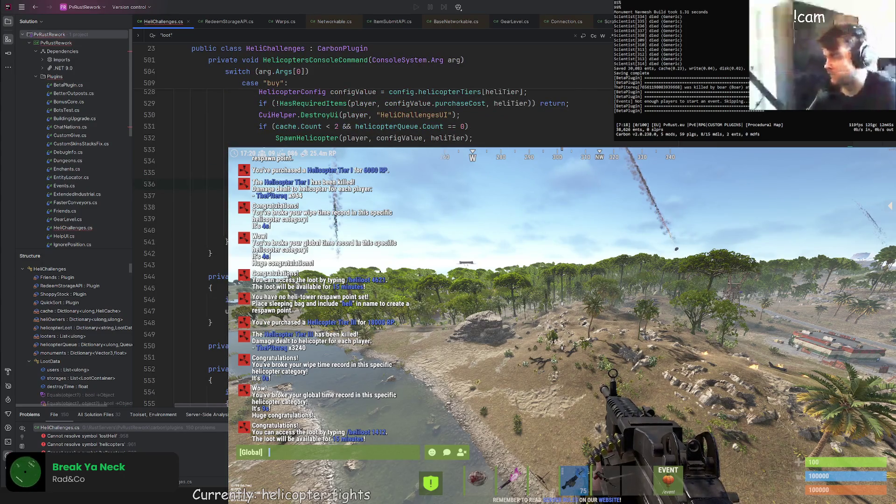
scroll(373, 117, "up", 1)
Step: Delete the selected code block, then undo to restore the SpawnHelicopter and else lines
key("Delete")
scroll(374, 103, "down", 15)
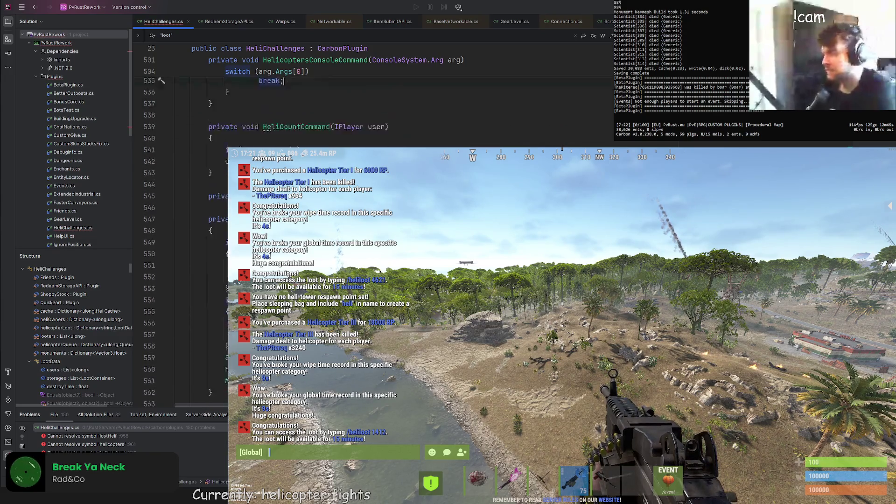
scroll(374, 103, "down", 3)
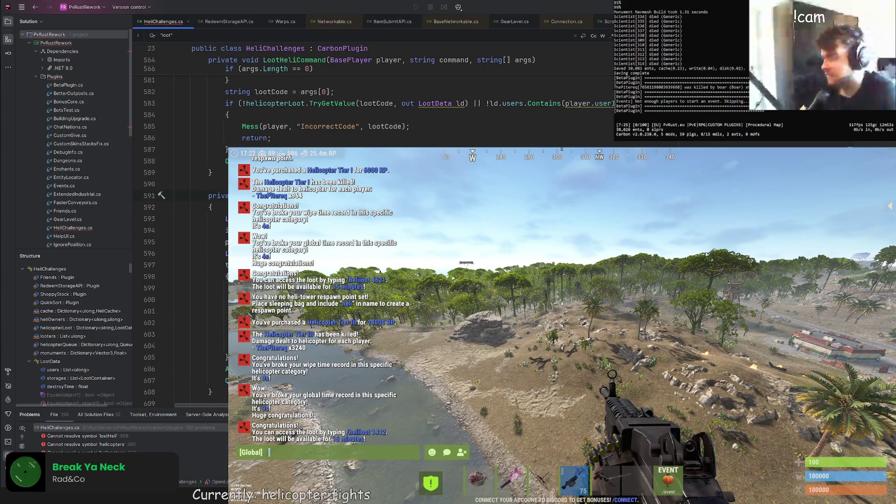
scroll(374, 103, "down", 3)
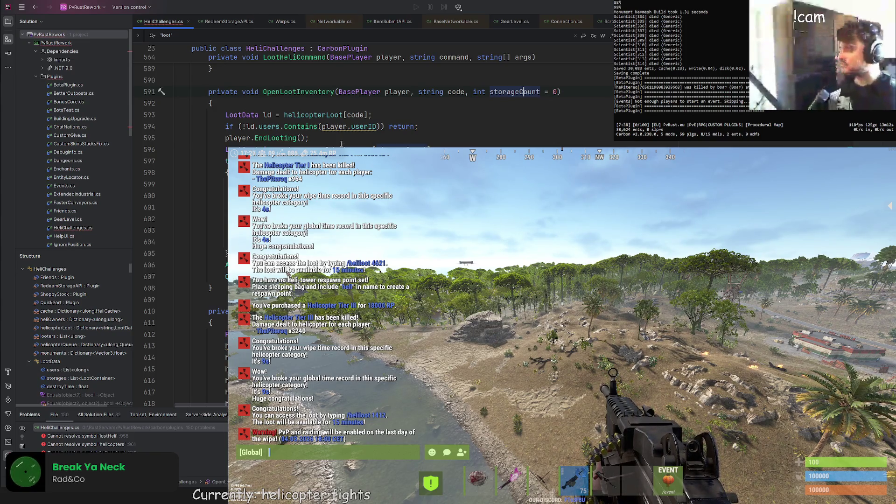
key("ctrl+z")
key("ctrl+z")
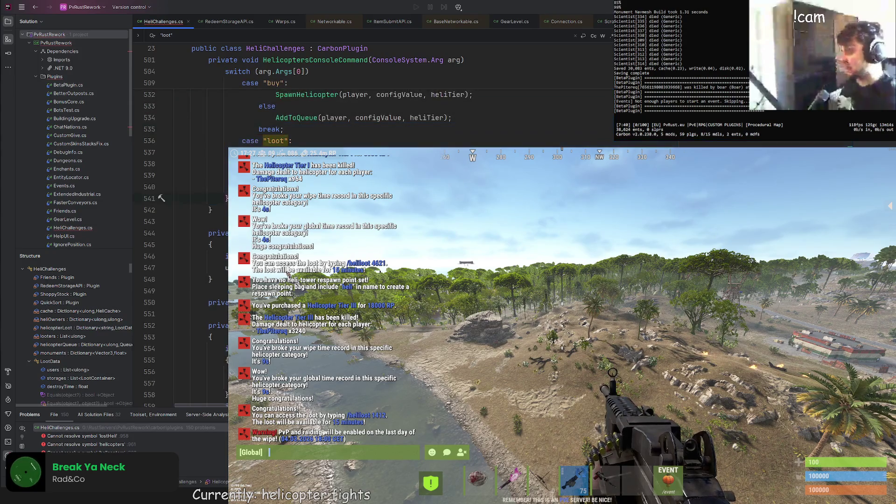
key("ctrl+z")
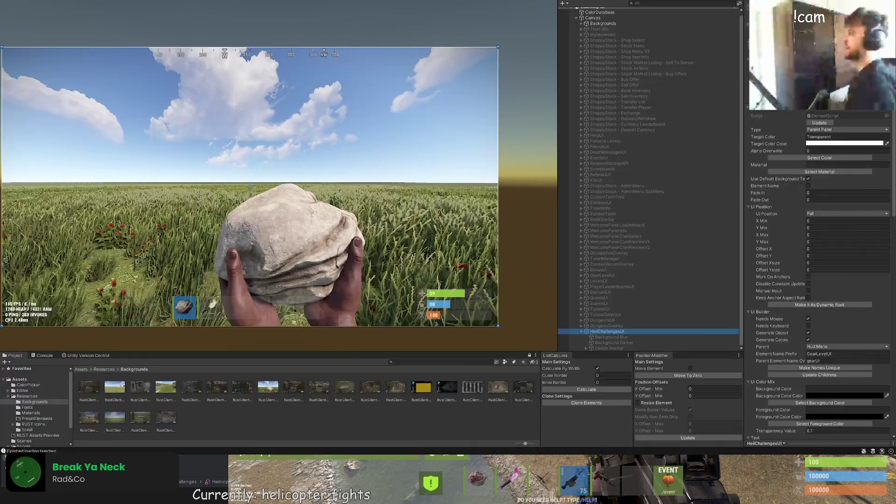
Step: Expand Center Anchor > Main Panel > Bottom Section in the Hierarchy and select its body panels
left_click_drag(434, 270, 510, 230)
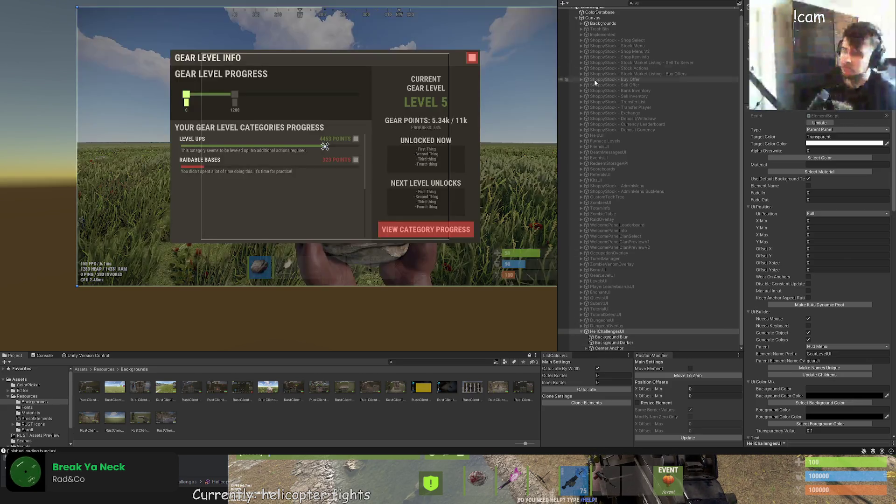
left_click(601, 348)
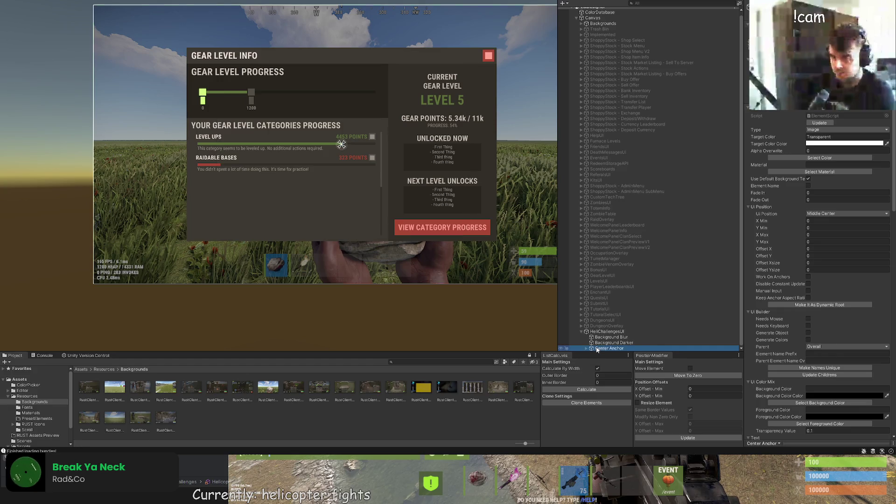
left_click(586, 348)
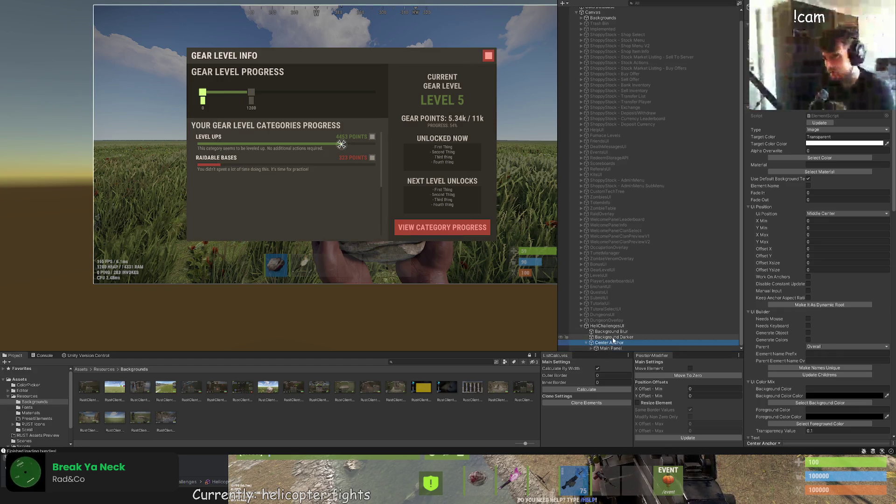
left_click(603, 349)
left_click(592, 349)
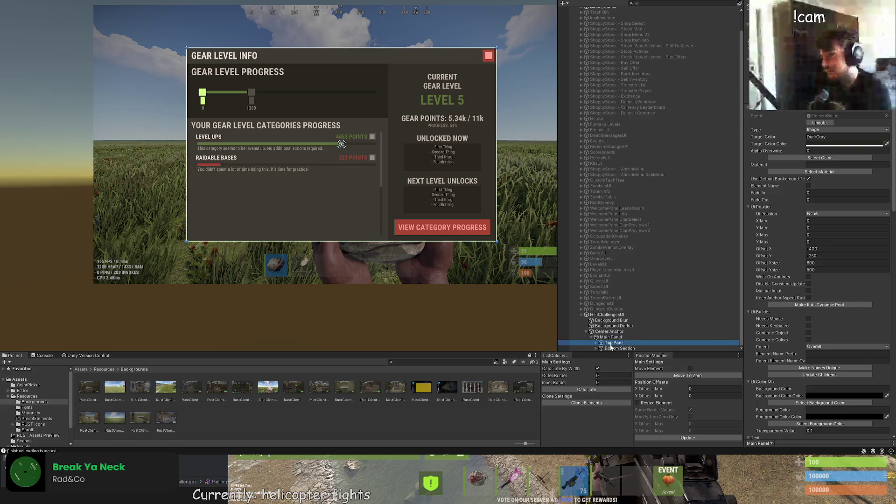
left_click(616, 348)
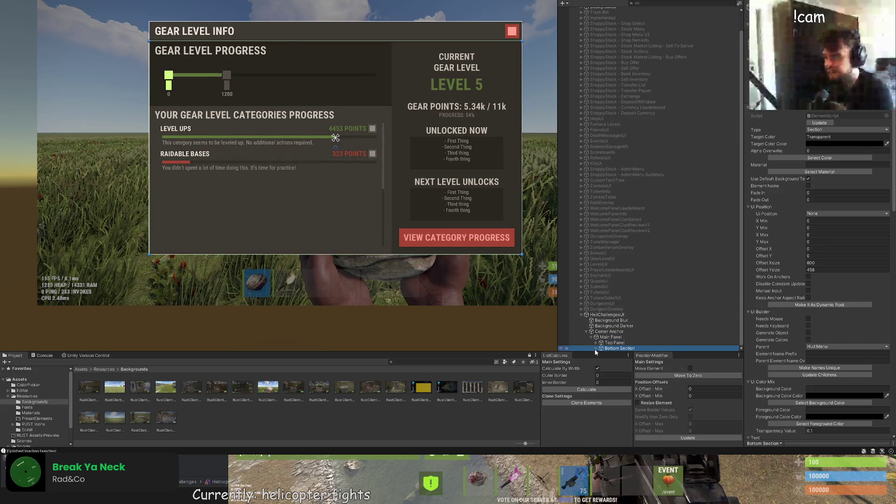
left_click(596, 348)
left_click(628, 332)
scroll(624, 337, "up", 2)
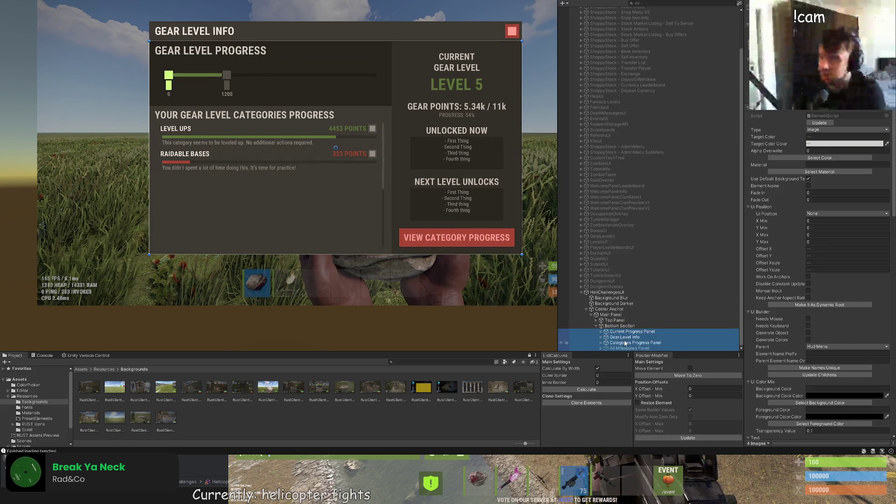
left_click(622, 337)
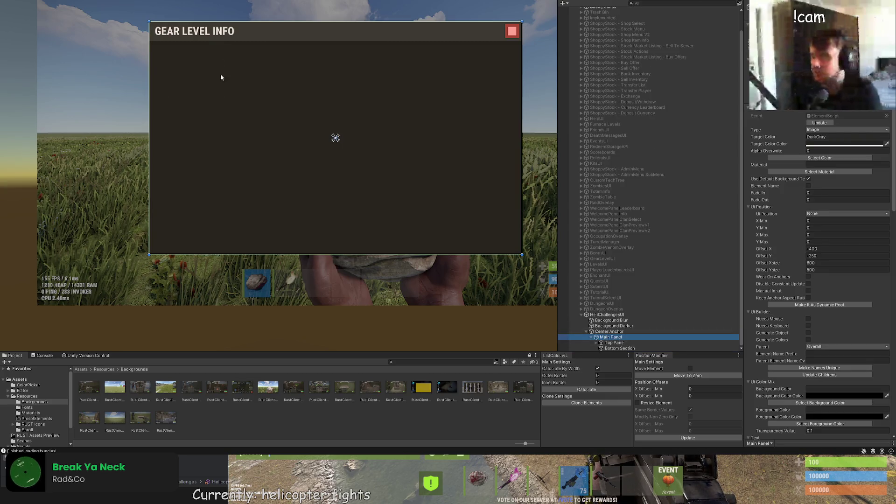
Step: Resize Main Panel with the Rect Tool to about 560 by 377
left_click_drag(152, 73, 237, 84)
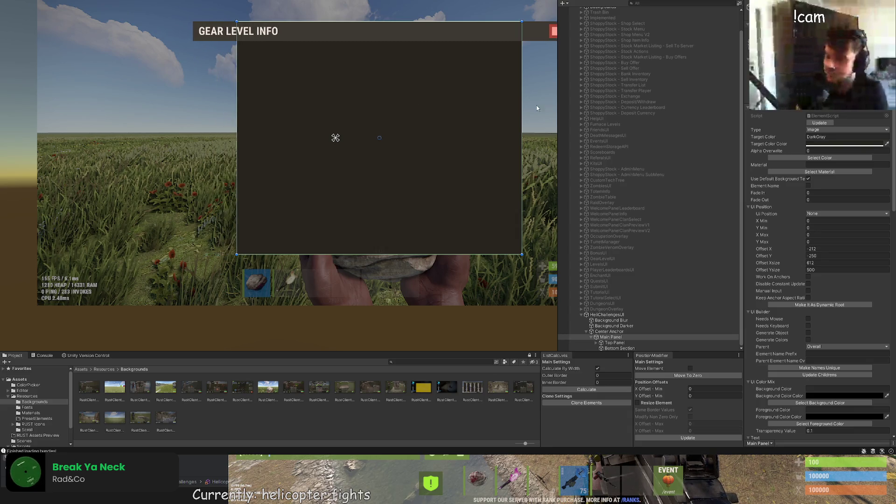
mouse_move(521, 107)
left_mouse_down()
mouse_move(426, 117)
mouse_move(469, 115)
left_mouse_up()
left_click_drag(434, 253, 435, 197)
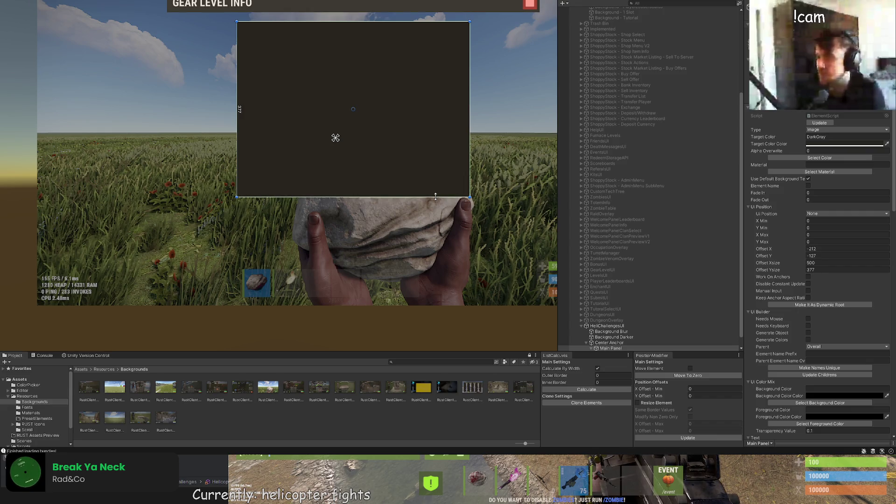
left_click_drag(470, 163, 498, 162)
scroll(416, 237, "up", 3)
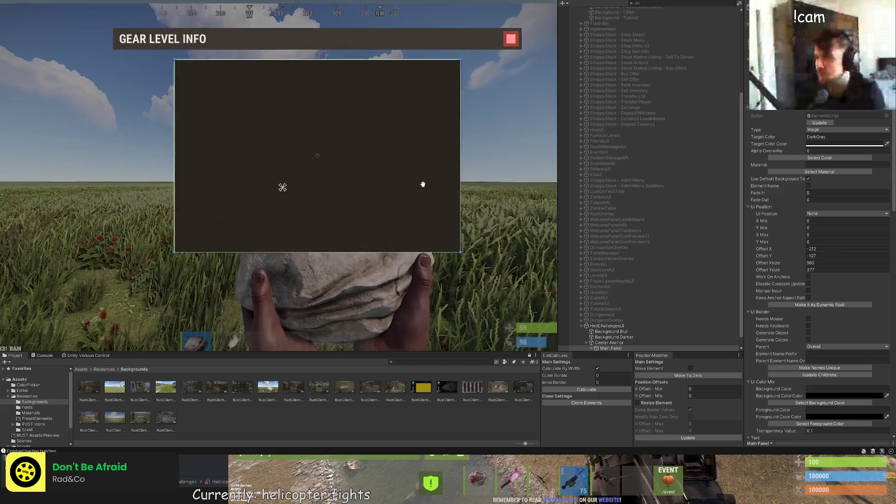
scroll(394, 190, "up", 2)
Step: Move Main Panel to the screen centre at Offset X -280, Offset Y -189
key("w")
left_click_drag(315, 101, 315, 142)
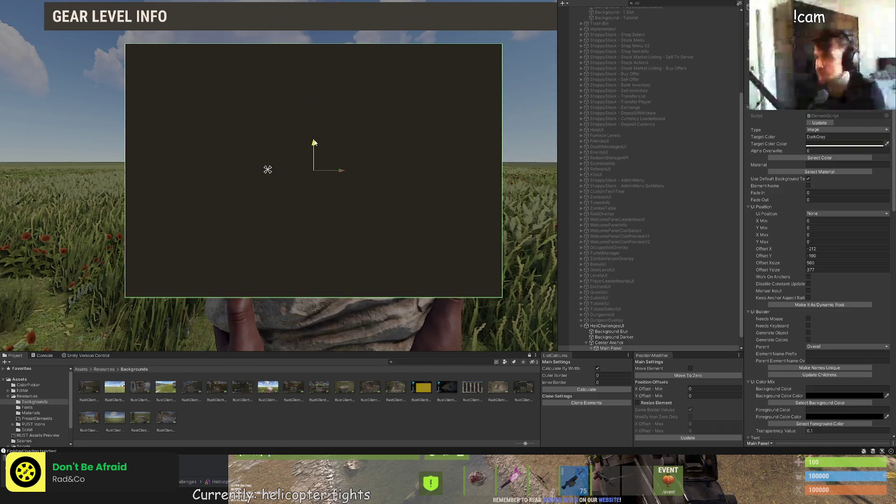
mouse_move(344, 173)
left_mouse_down()
mouse_move(295, 174)
mouse_move(292, 164)
left_mouse_up()
scroll(295, 173, "up", 5)
left_click_drag(266, 135, 266, 139)
scroll(279, 196, "down", 5)
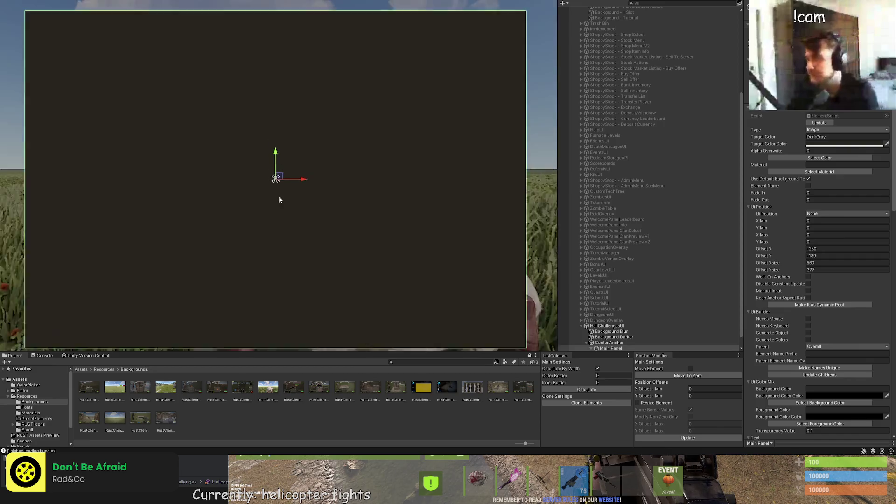
Step: Select Top Panel under Main Panel and bring the title bar into view
left_click(592, 349)
left_click(615, 343)
mouse_move(296, 55)
left_mouse_down()
mouse_move(397, 67)
mouse_move(382, 100)
mouse_move(414, 123)
mouse_move(464, 125)
left_mouse_up()
Step: Set the title bar's Offset X to 0
scroll(176, 142, "up", 10)
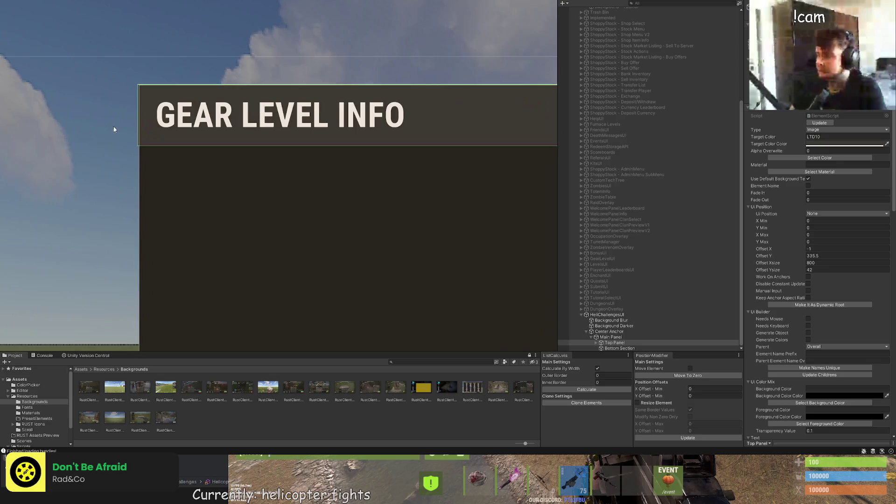
left_click_drag(536, 136, 537, 134)
scroll(515, 198, "left", 5)
scroll(154, 150, "up", 8)
scroll(141, 154, "down", 10)
left_click_drag(183, 228, 155, 225)
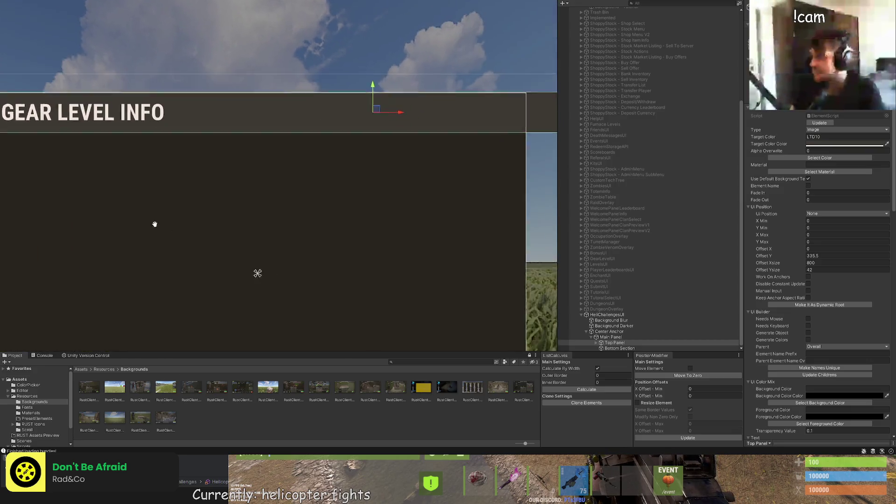
scroll(123, 209, "down", 2)
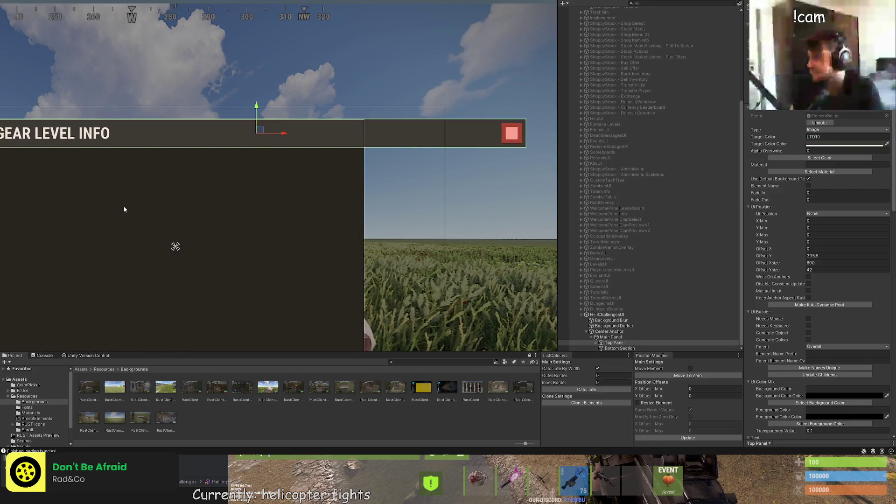
scroll(352, 200, "up", 1)
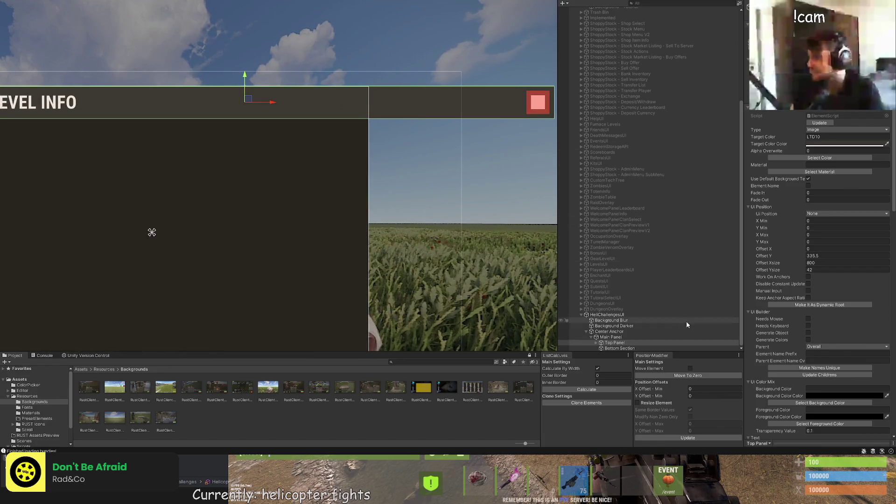
Step: Pull Top Panel's right edge in to the panel's 560 width
left_click(668, 315)
key("Down")
key("Down")
key("Down")
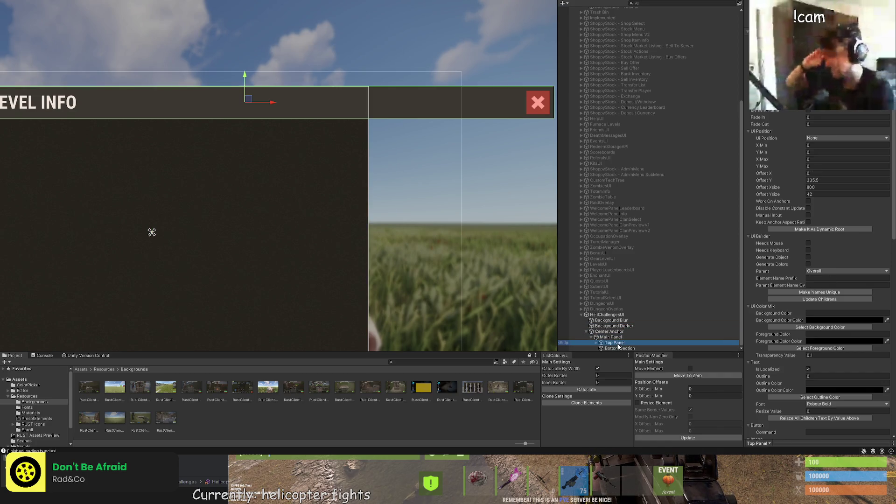
key("t")
left_click_drag(544, 87, 362, 91)
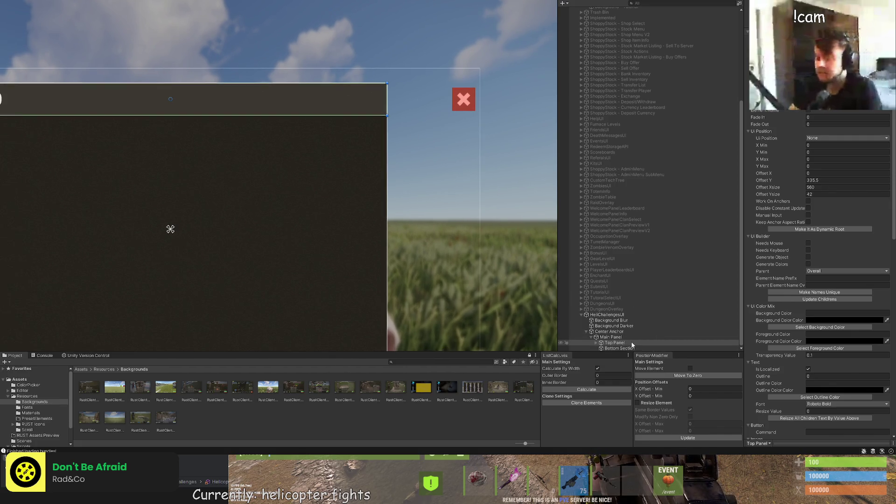
Step: Expand Top Panel to select the GEAR LEVEL INFO title text and switch to the Move tool
key("Right")
key("Down")
mouse_move(100, 115)
left_mouse_down()
mouse_move(378, 140)
mouse_move(253, 119)
mouse_move(359, 107)
left_mouse_up()
key("w")
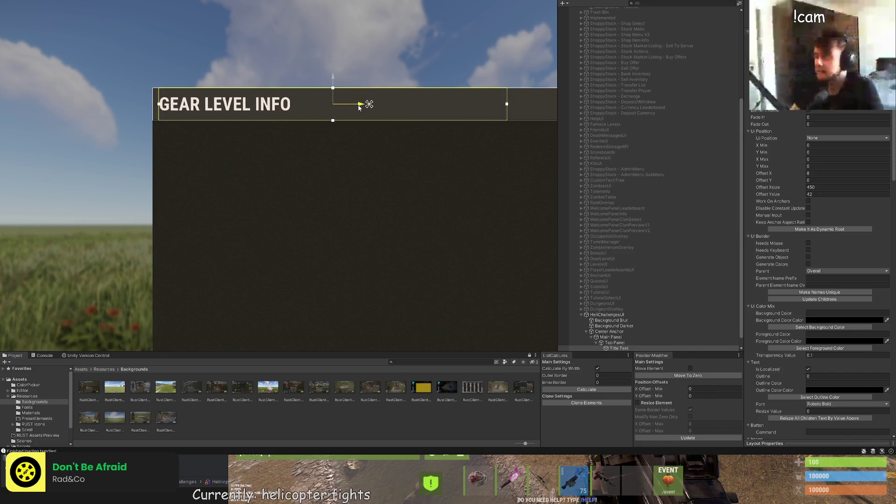
left_click(336, 173)
Step: Change the panel's title text to HELICOPTER CHALLENGES
scroll(338, 183, "down", 2)
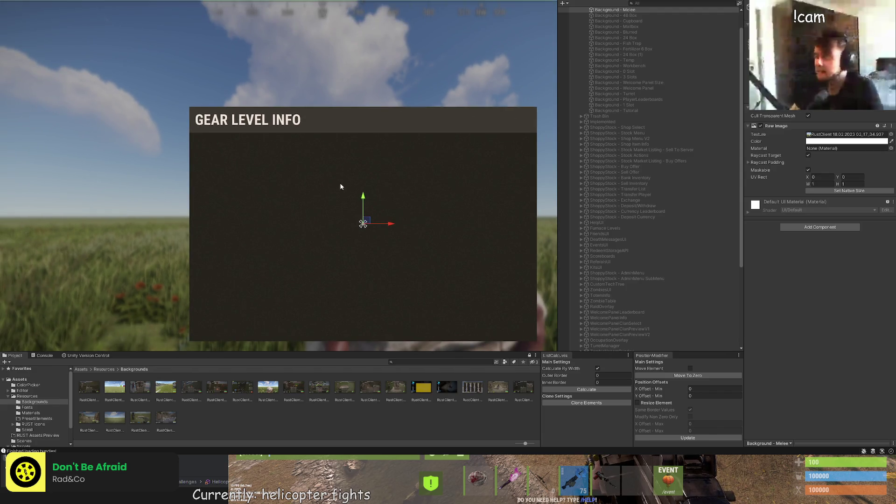
left_click(341, 186)
scroll(798, 344, "down", 5)
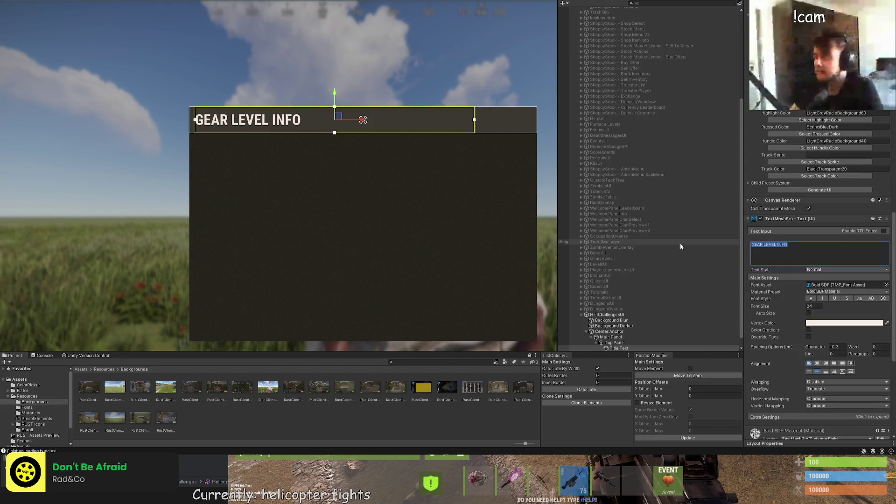
type("HELICOPTER CHALLENGES")
Step: Move the close button left to the right end of the narrowed title bar
scroll(618, 336, "down", 1)
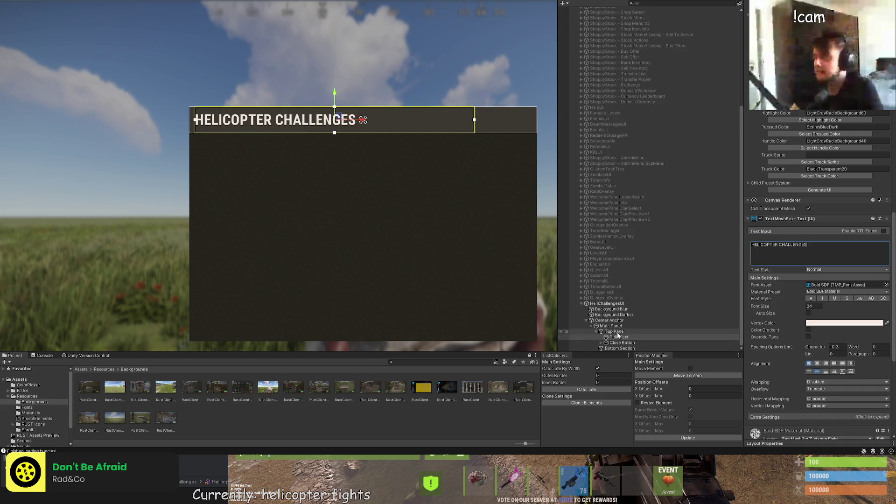
double_click(620, 342)
mouse_move(508, 100)
left_mouse_down()
mouse_move(424, 98)
mouse_move(443, 101)
left_mouse_up()
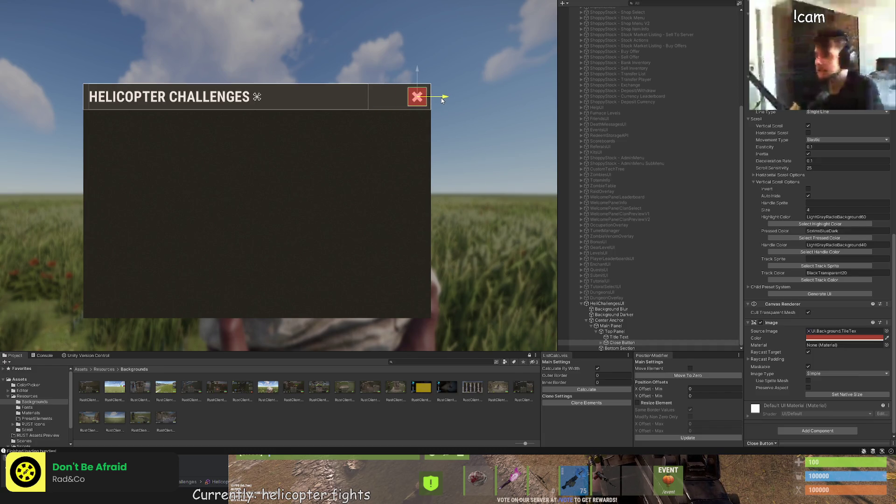
scroll(434, 89, "up", 10)
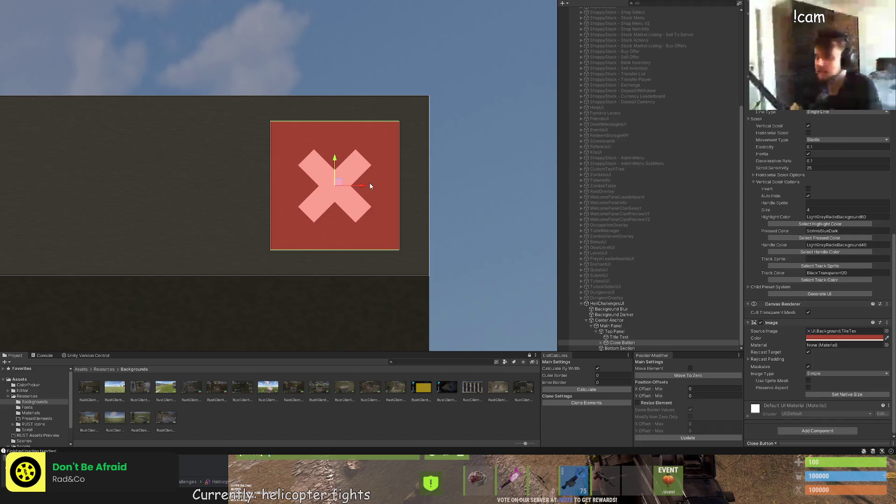
left_click_drag(371, 186, 365, 188)
left_click(487, 160)
scroll(486, 177, "down", 10)
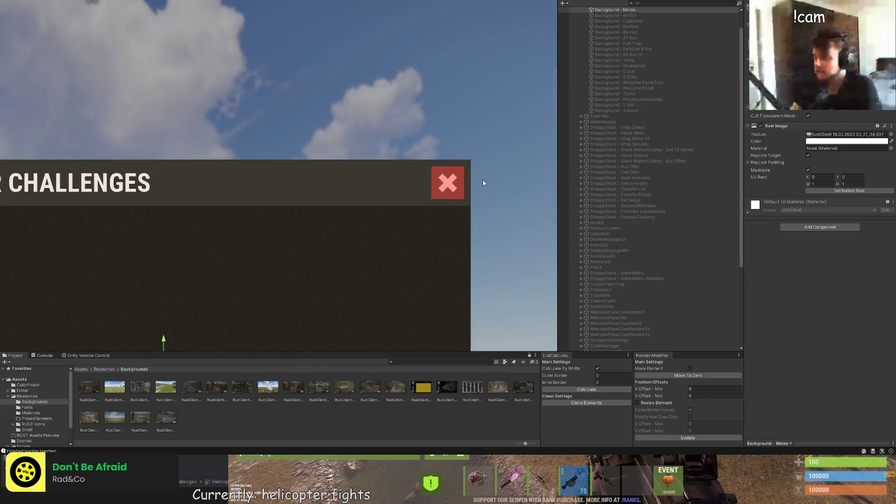
scroll(634, 223, "down", 5)
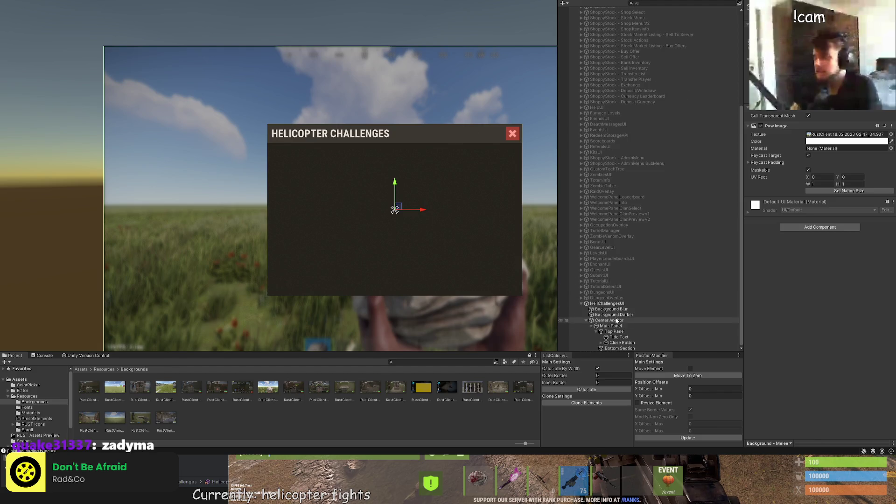
left_click(616, 348)
left_click(616, 344)
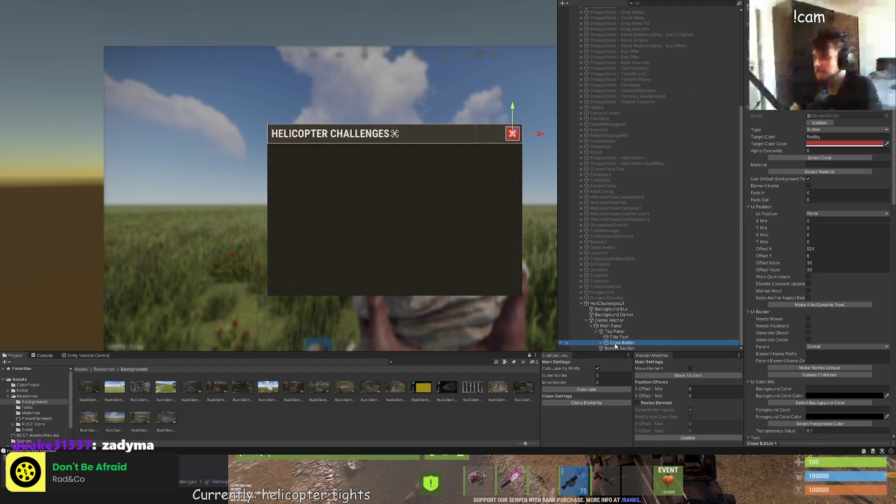
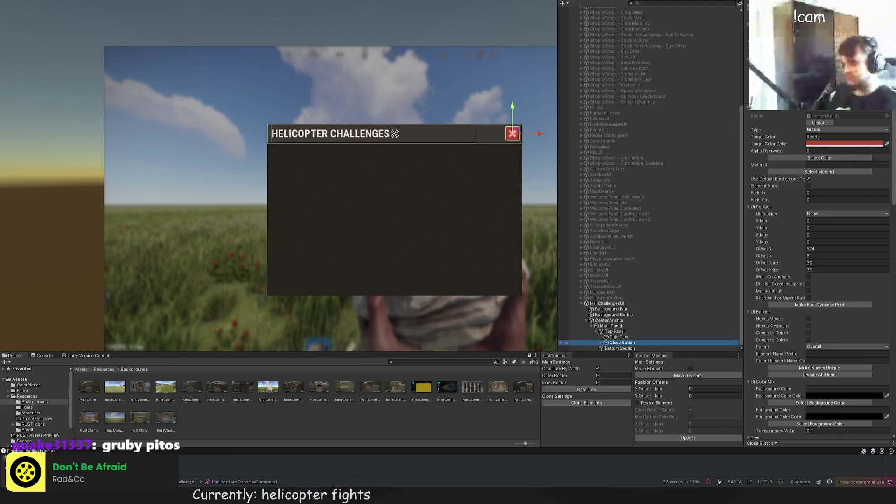
Step: Align the Bottom Section's corner with the panel's content area and narrow it to about 560 wide
left_click(620, 348)
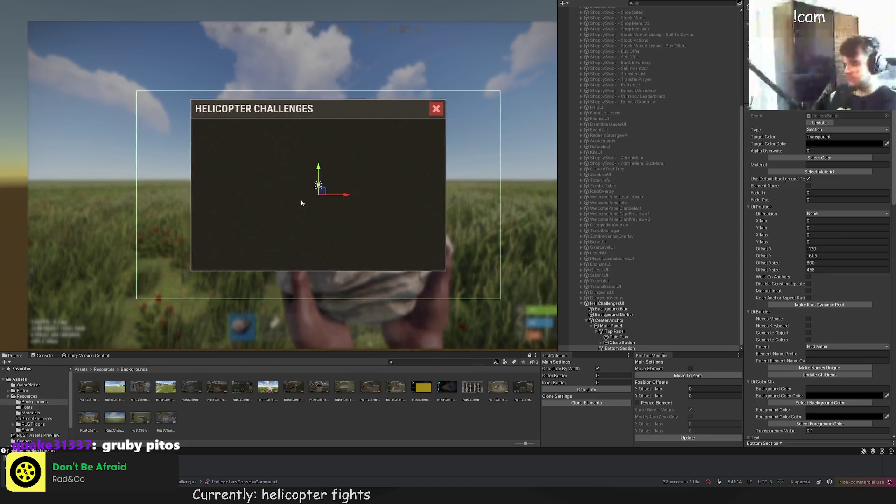
scroll(358, 212, "up", 2)
key("t")
left_click_drag(95, 61, 167, 99)
scroll(166, 97, "up", 2)
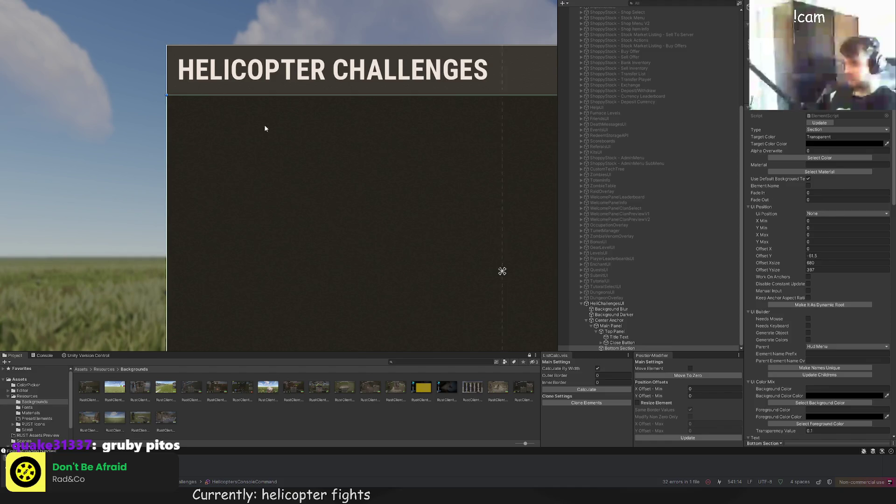
scroll(266, 128, "right", 5)
left_click_drag(522, 70, 376, 82)
Step: Shorten the Bottom Section to about 335 high and adjust its Offset Y
scroll(377, 81, "down", 5)
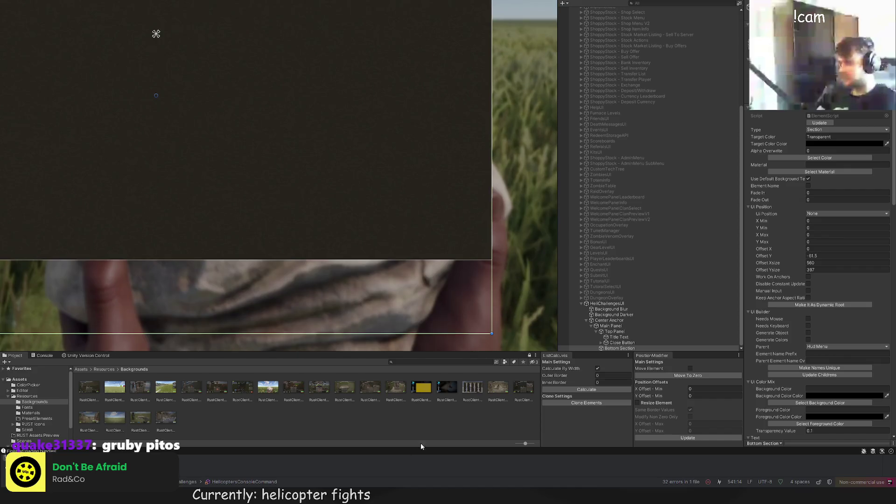
scroll(406, 322, "down", 1)
left_click_drag(360, 326, 367, 261)
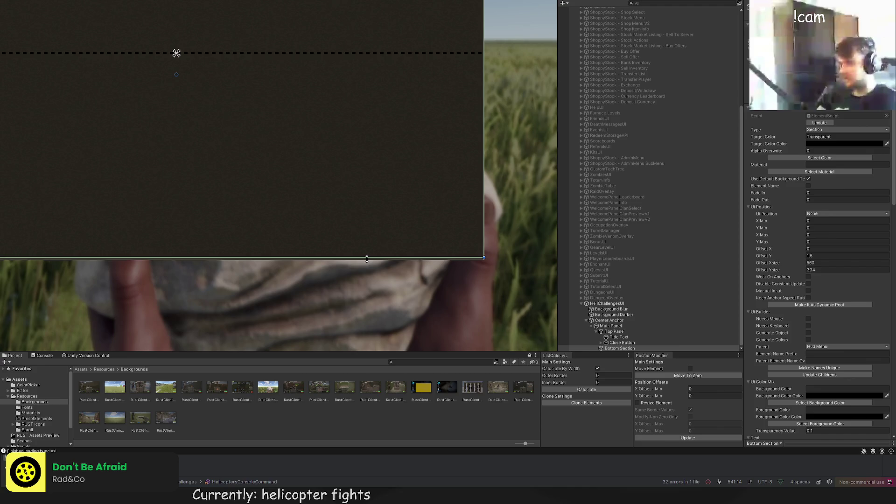
scroll(372, 290, "up", 3)
scroll(379, 284, "up", 2)
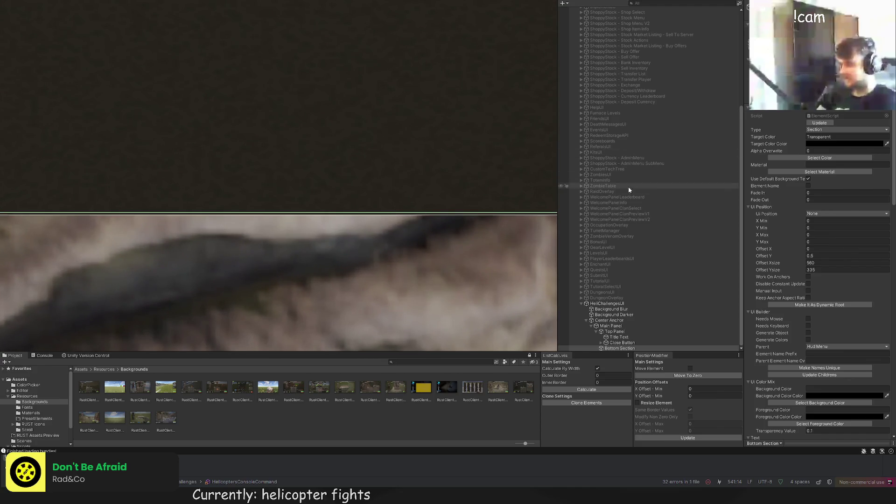
left_click(812, 255)
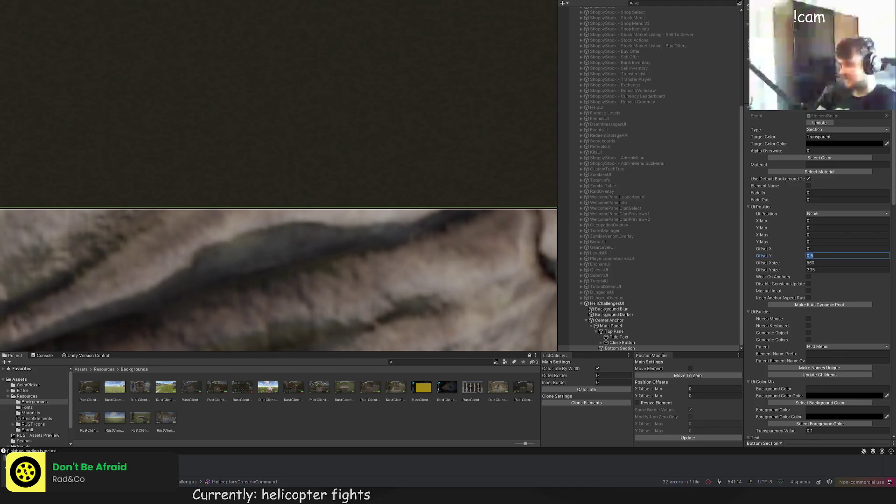
left_click(627, 343)
scroll(480, 199, "up", 1)
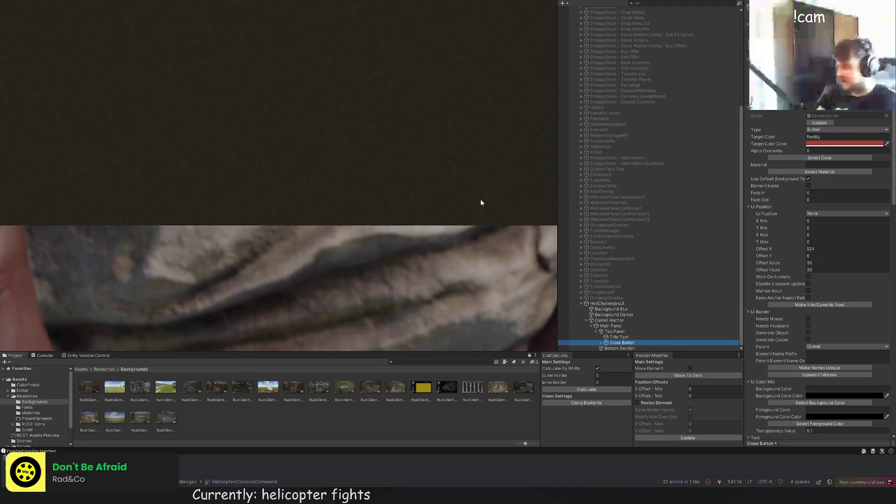
left_click(615, 331)
Step: Frame the Main Panel and drag its bottom edge down so it measures 380 high
scroll(466, 202, "down", 4)
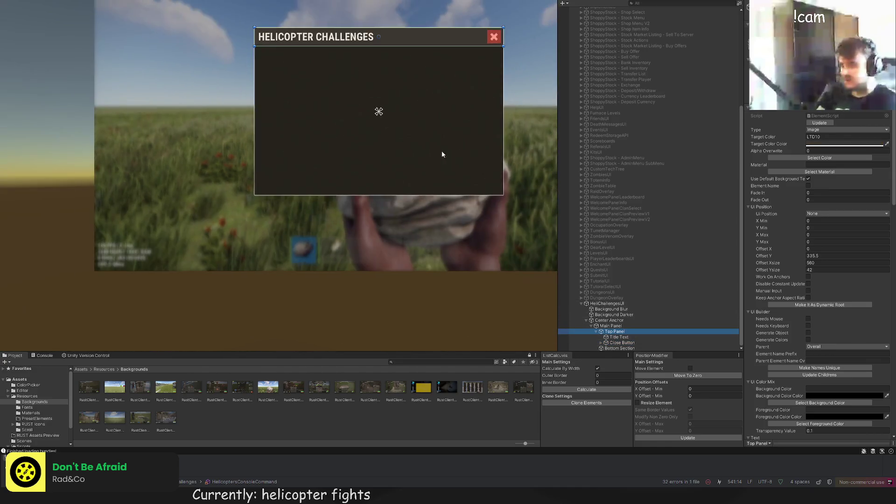
scroll(262, 102, "up", 5)
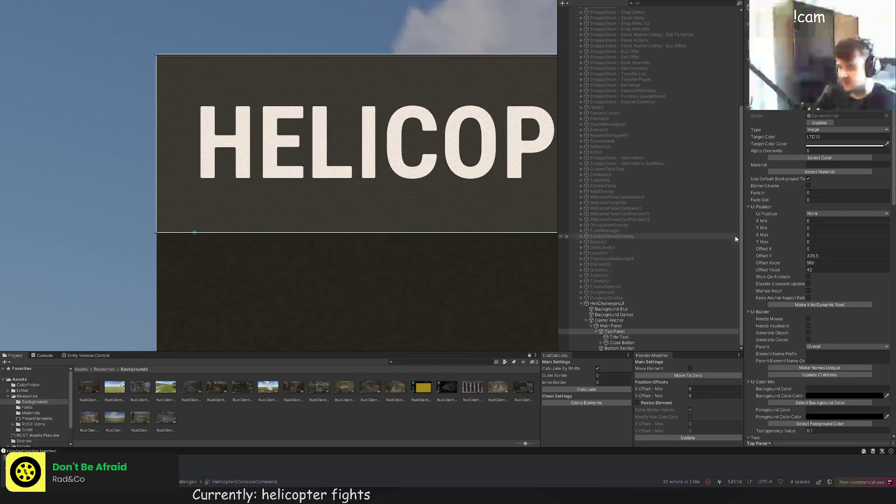
left_click(613, 326)
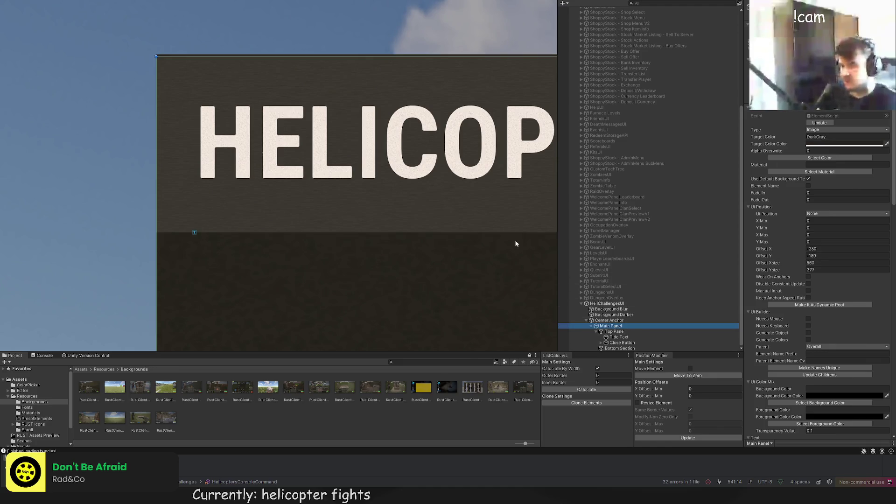
scroll(467, 243, "down", 3)
key("f")
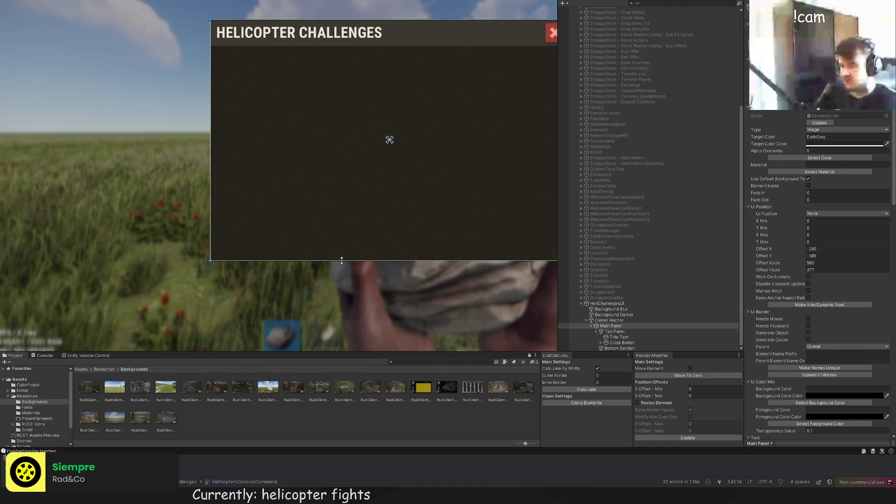
left_click_drag(343, 260, 342, 262)
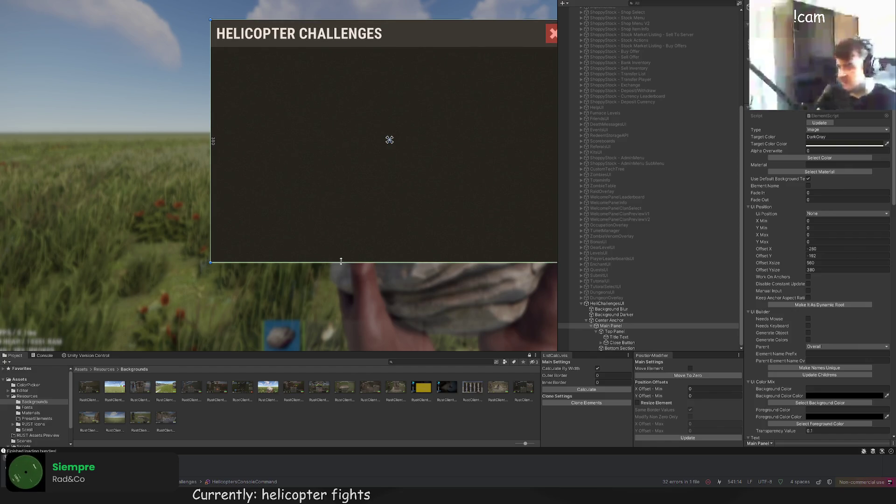
scroll(309, 229, "down", 2)
left_click_drag(309, 229, 303, 231)
scroll(316, 236, "down", 2)
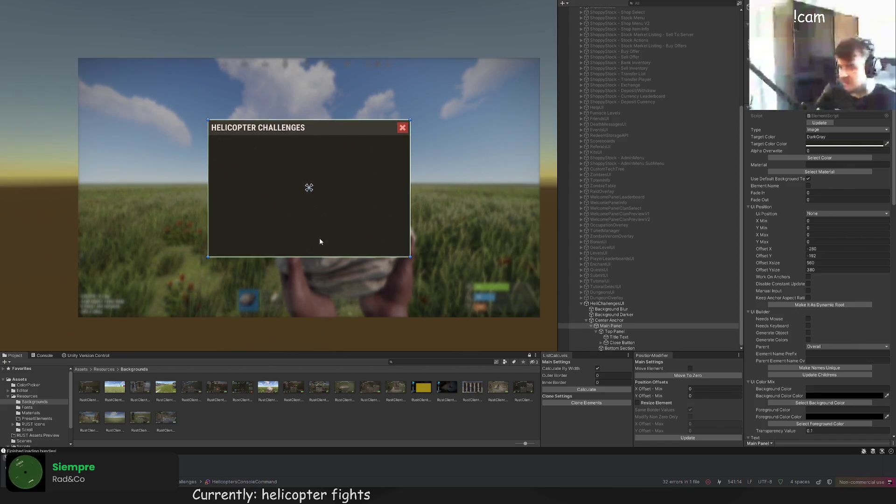
scroll(340, 220, "up", 3)
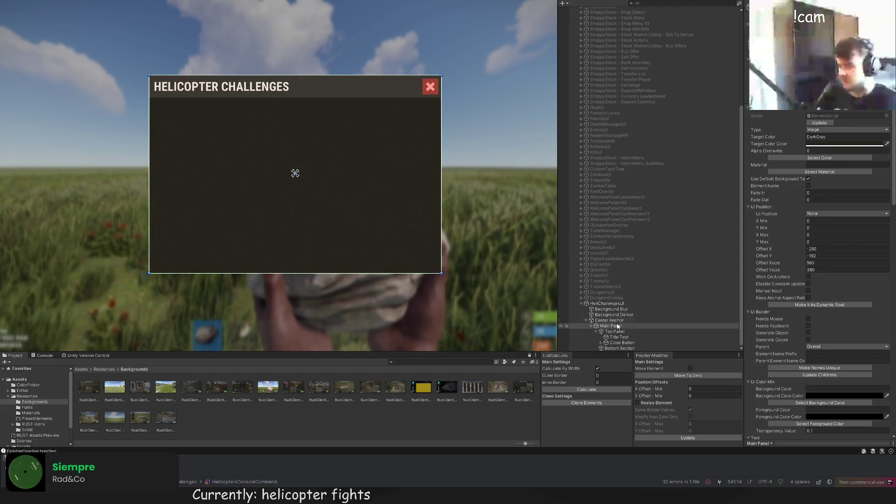
Step: Check the Top Panel and Title Text, then reselect and frame the Main Panel
left_click(615, 331)
left_click_drag(211, 149, 286, 169)
scroll(286, 168, "up", 6)
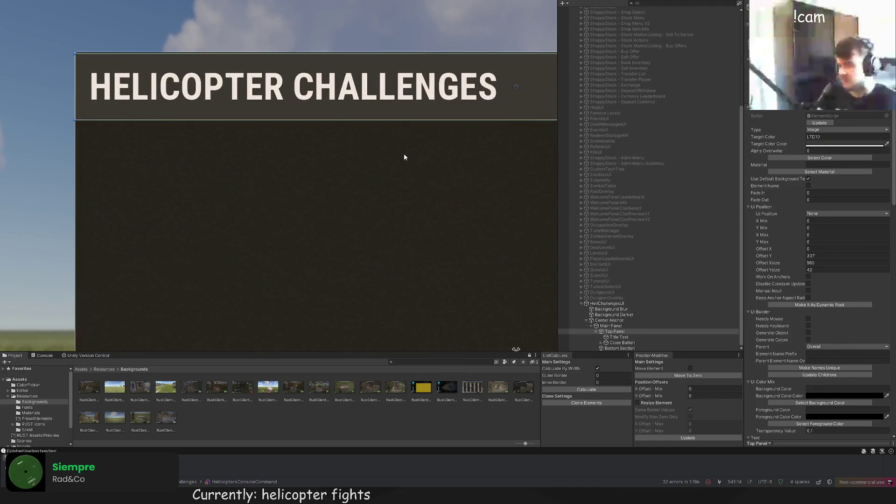
scroll(481, 154, "down", 3)
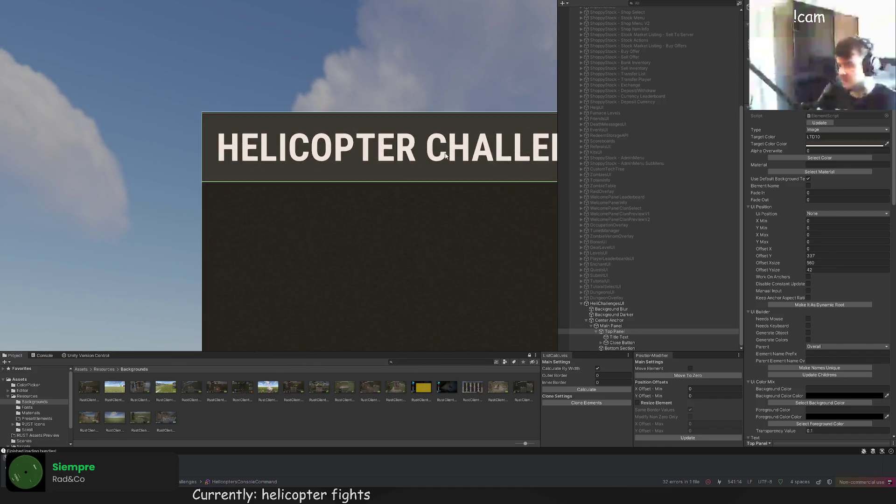
scroll(406, 98, "up", 4)
scroll(411, 121, "down", 2)
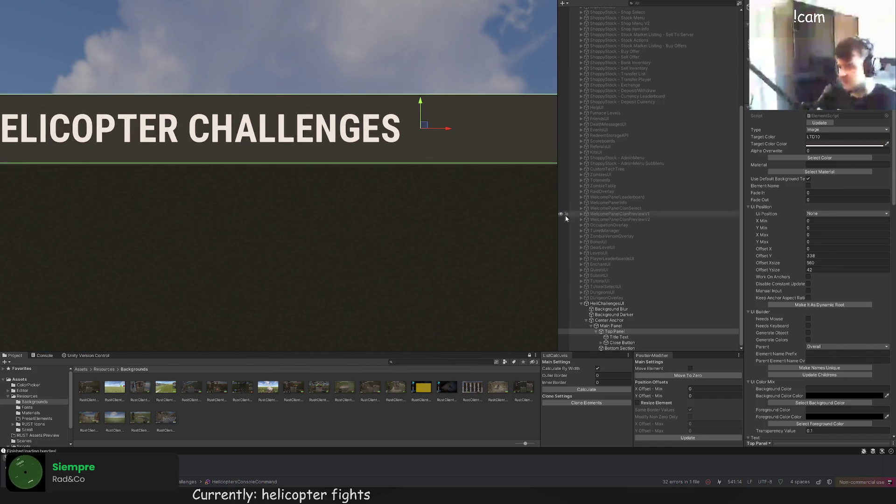
left_click(619, 337)
double_click(610, 326)
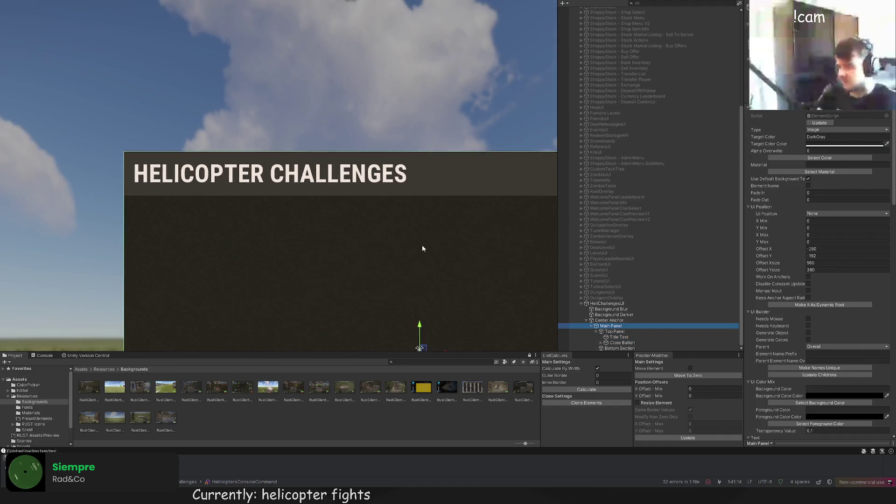
double_click(620, 348)
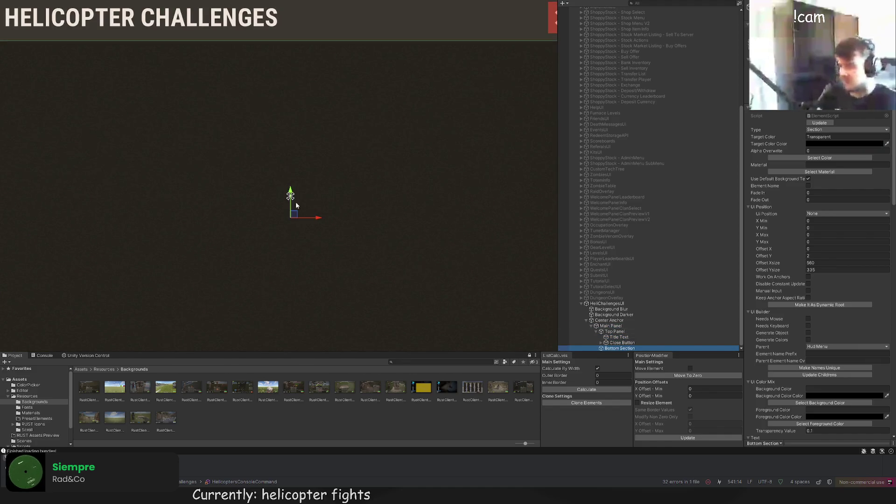
scroll(163, 58, "up", 4)
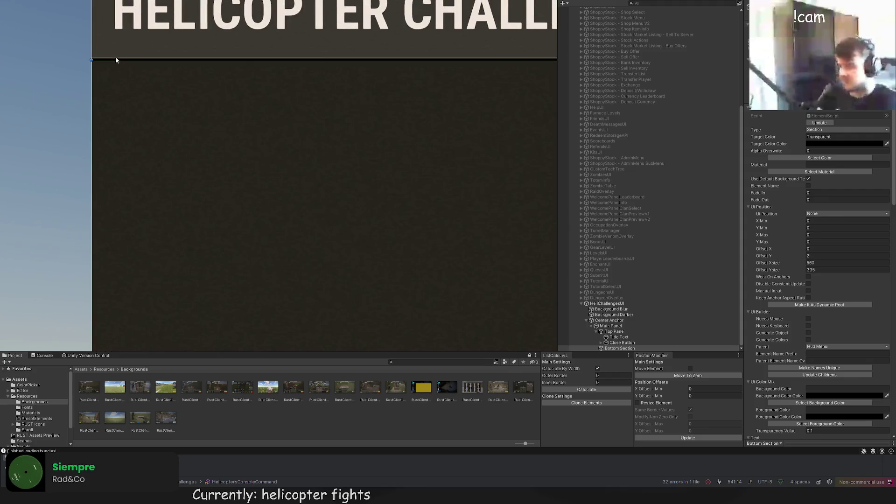
scroll(304, 184, "down", 3)
scroll(224, 230, "up", 3)
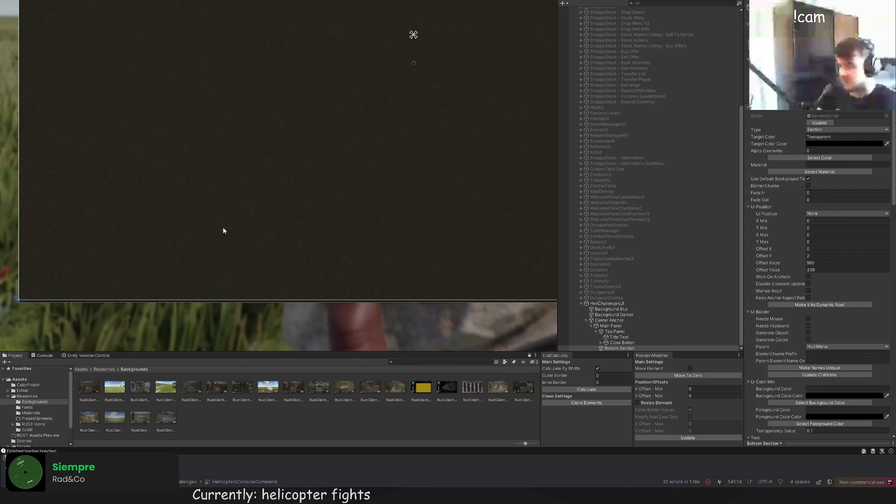
left_click_drag(146, 297, 145, 302)
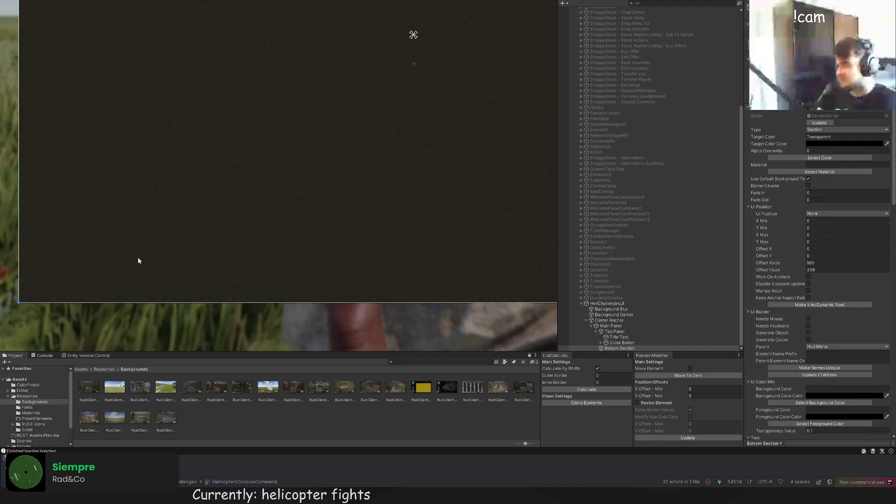
scroll(153, 221, "down", 5)
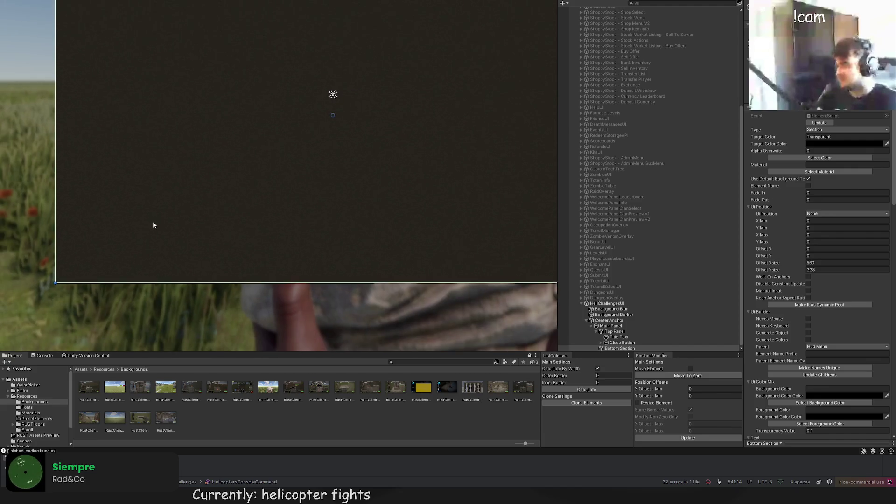
scroll(140, 205, "down", 2)
scroll(176, 148, "up", 8)
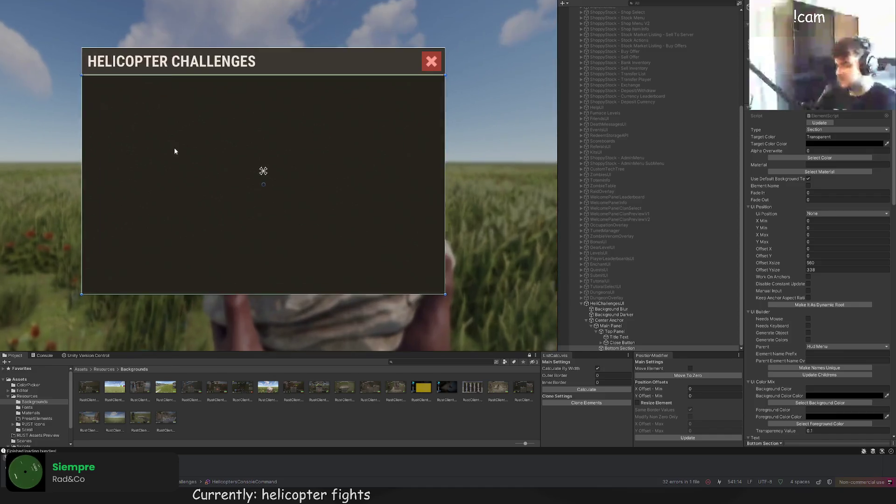
scroll(162, 136, "down", 2)
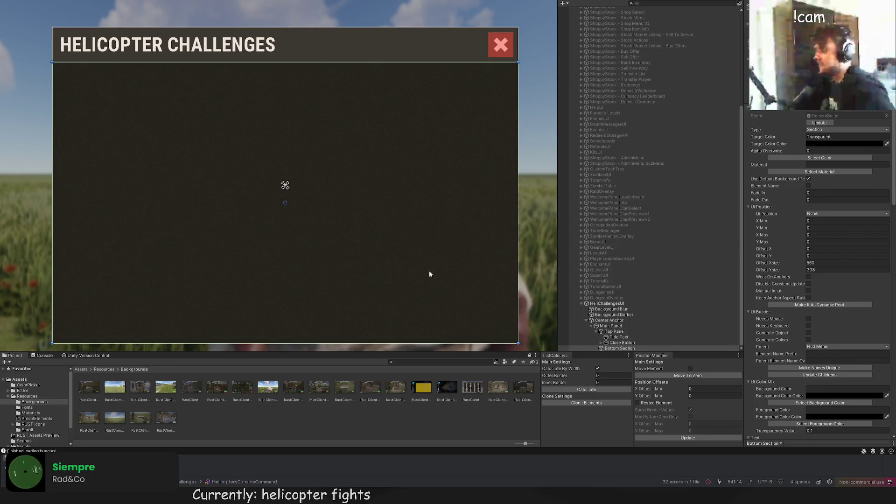
scroll(430, 274, "down", 2)
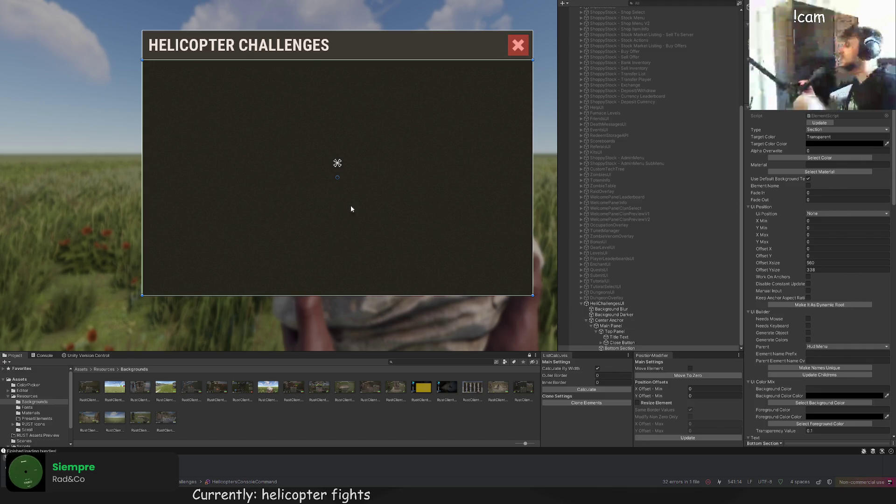
left_click_drag(300, 230, 250, 189)
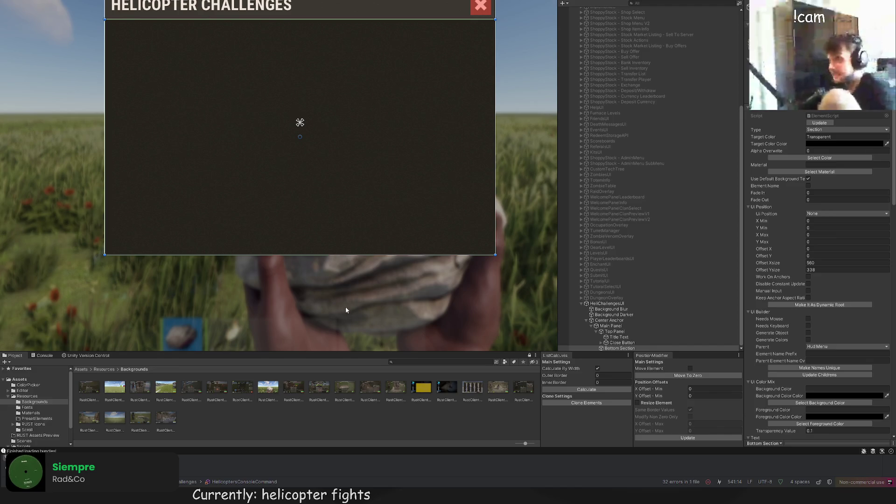
scroll(345, 310, "down", 1)
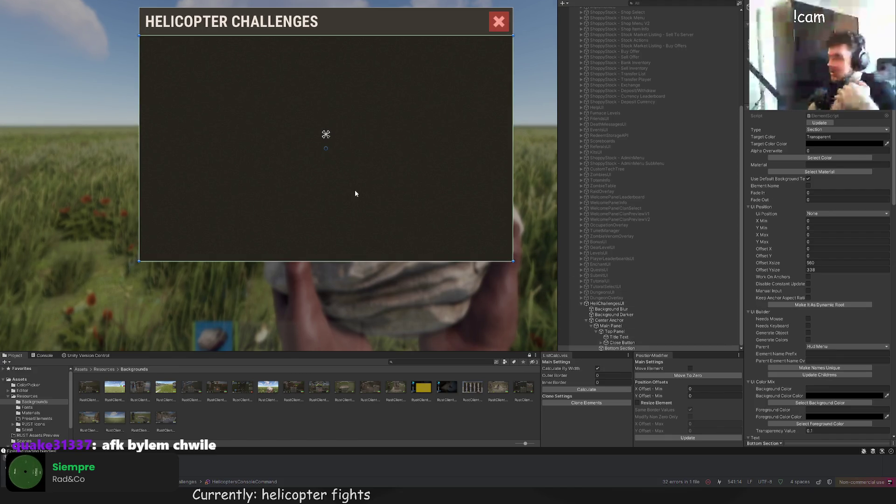
scroll(364, 195, "up", 3)
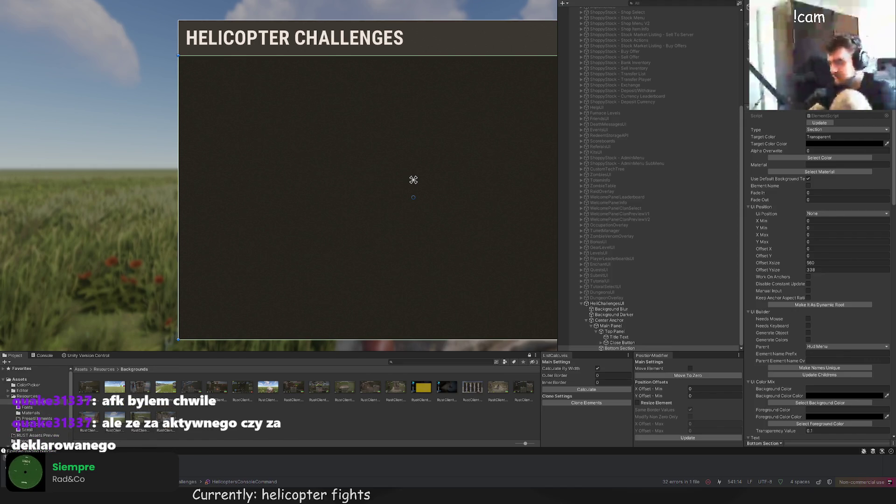
left_click(122, 4)
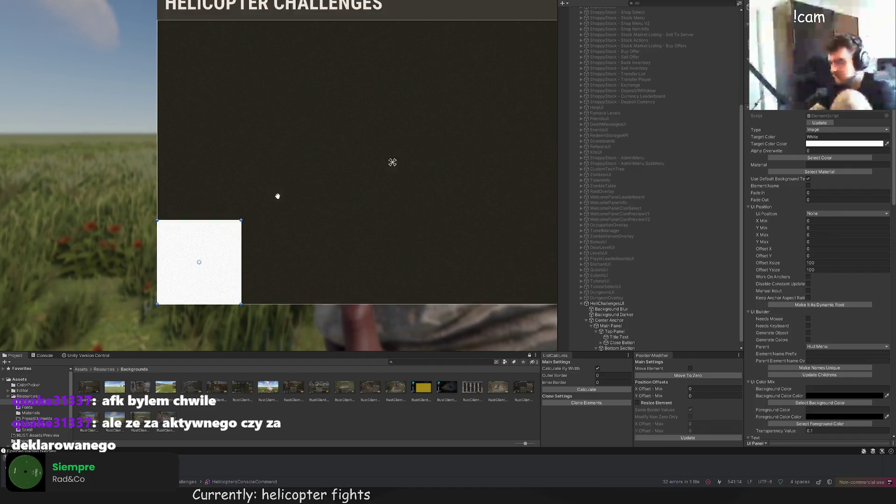
Step: Stretch the new image into a full-height column on the content area's left side
mouse_move(234, 243)
left_mouse_down()
mouse_move(253, 136)
mouse_move(287, 43)
left_mouse_up()
scroll(288, 42, "up", 5)
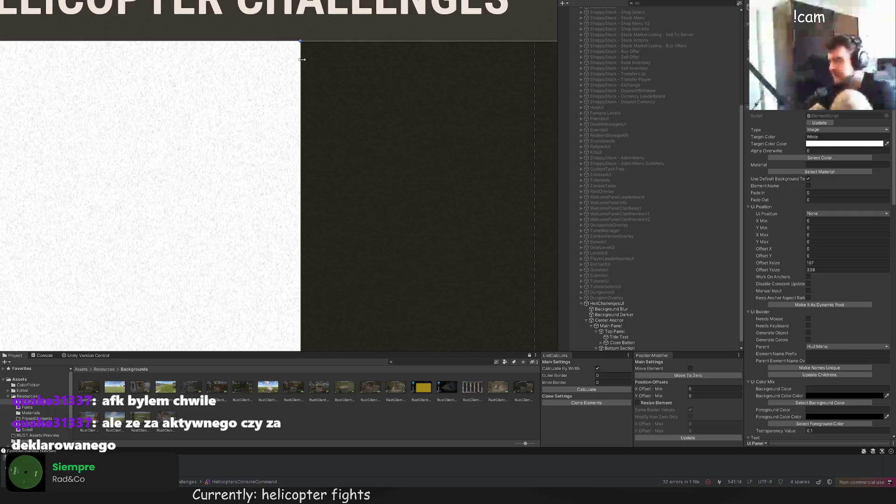
scroll(297, 73, "down", 6)
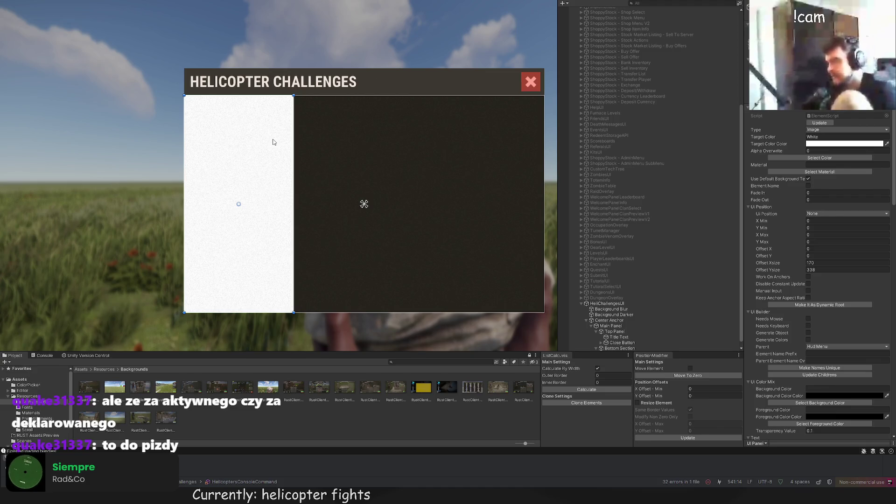
scroll(276, 140, "up", 2)
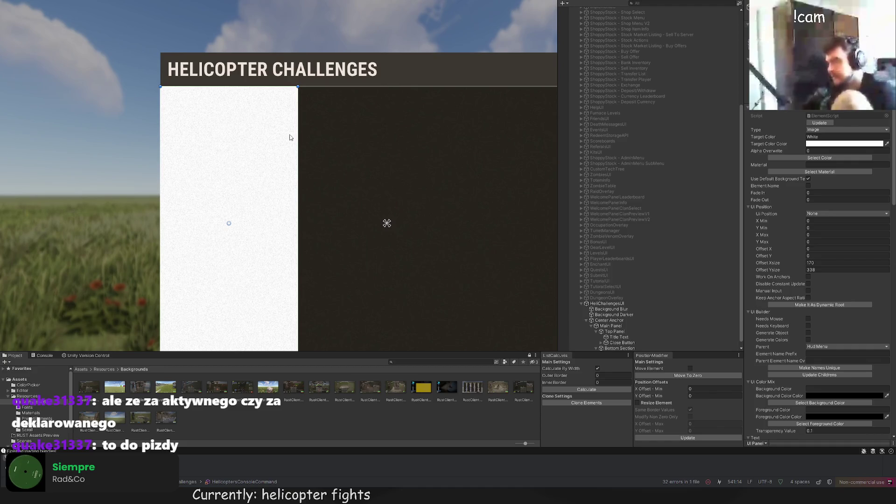
left_click_drag(299, 137, 305, 137)
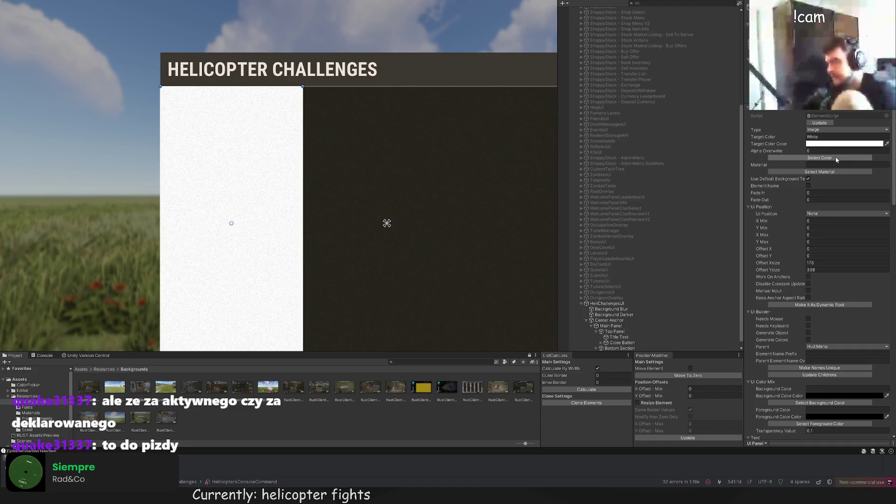
Step: Color the column BlackTrans20 and widen it a little more
left_click(820, 158)
left_click(442, 64)
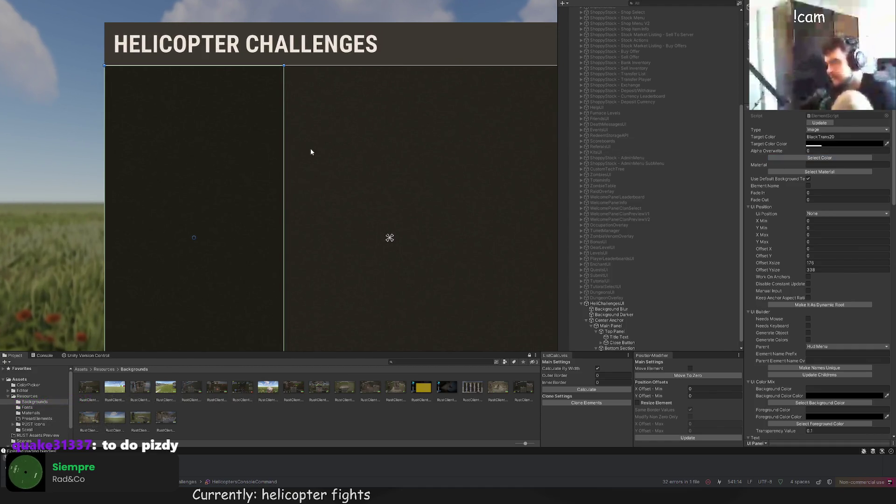
scroll(306, 140, "up", 3)
left_click_drag(277, 92, 282, 92)
scroll(324, 150, "down", 3)
left_click_drag(320, 176, 345, 219)
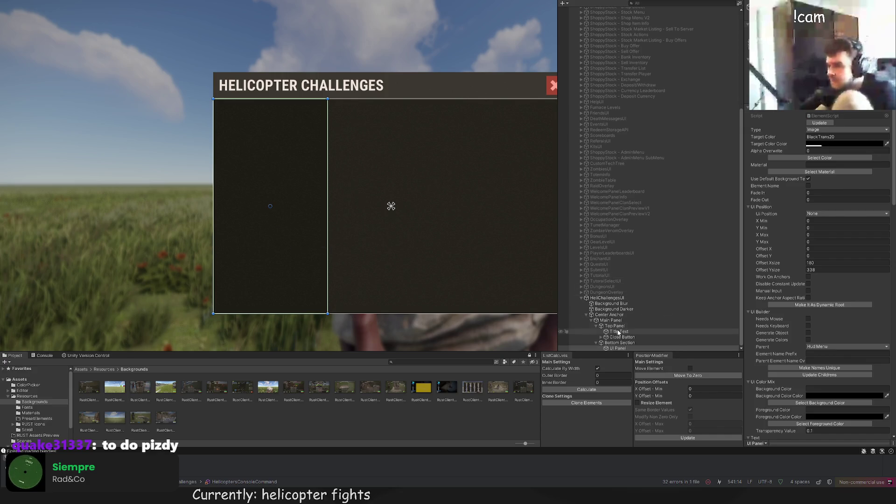
left_click(623, 343)
Step: Select UI Panel as the parent for the 200×50 'Example Text' label
left_click(617, 348)
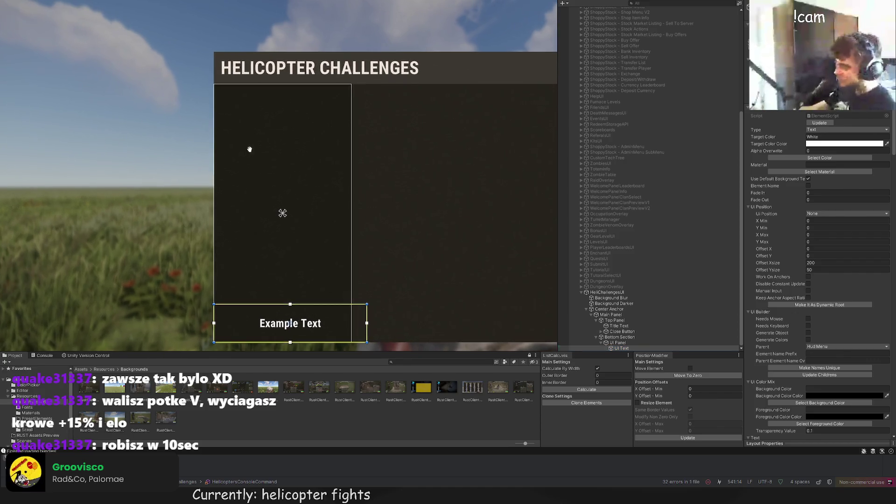
Step: Change the label's text from 'Example Text' to 'SELECT HELI TIER'
scroll(238, 166, "up", 1)
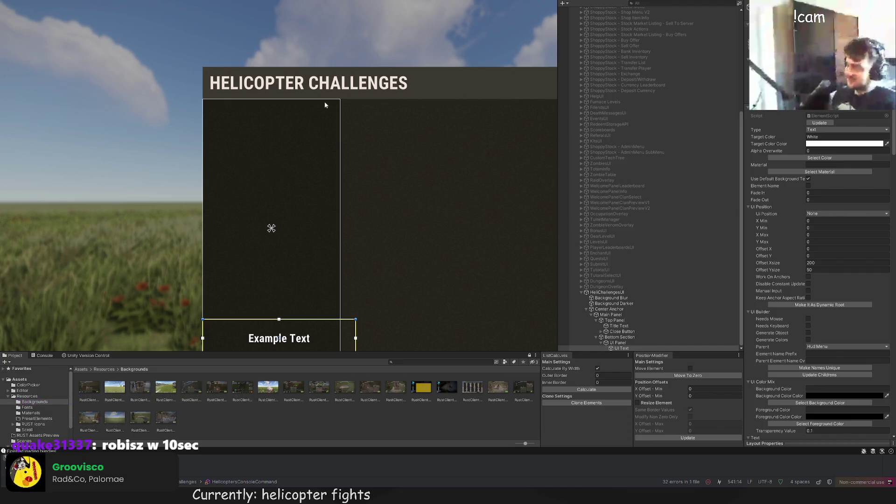
scroll(789, 310, "down", 15)
scroll(778, 350, "down", 3)
left_click(779, 350)
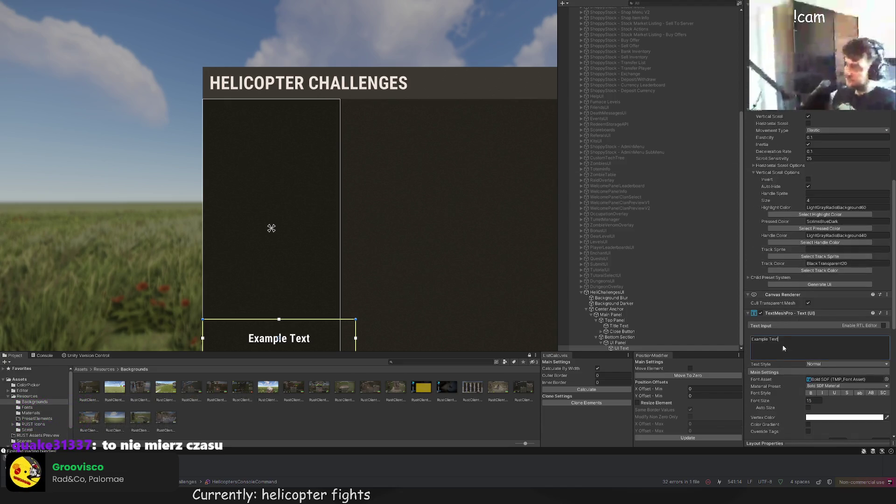
type("SELECT HELI T")
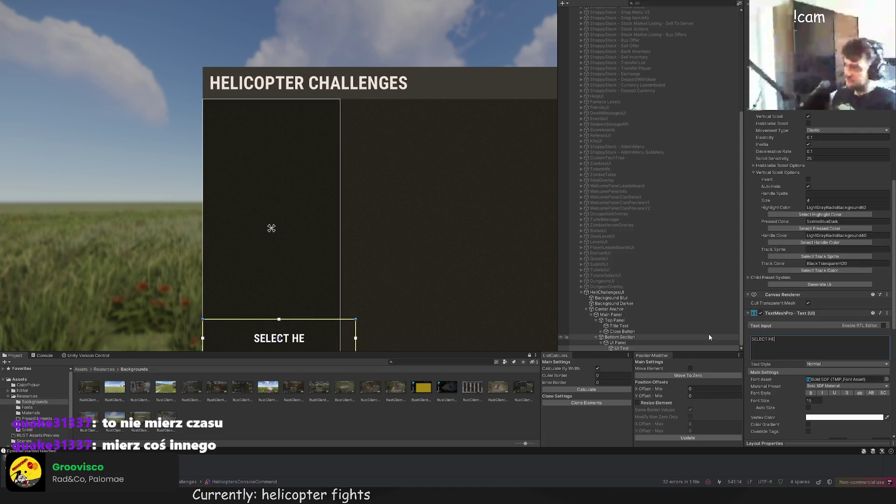
type("IER")
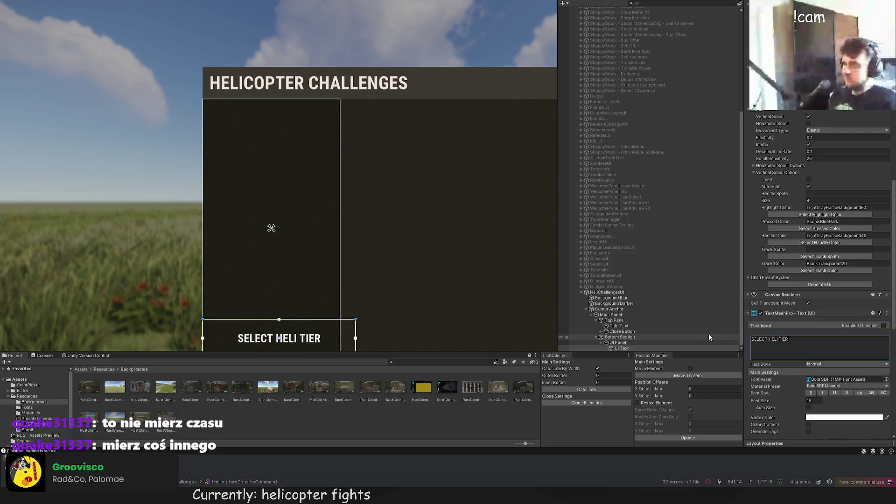
Step: Narrow the label box to the column width, reduce its height, and color it LTD60
scroll(341, 235, "up", 2)
scroll(342, 242, "up", 2)
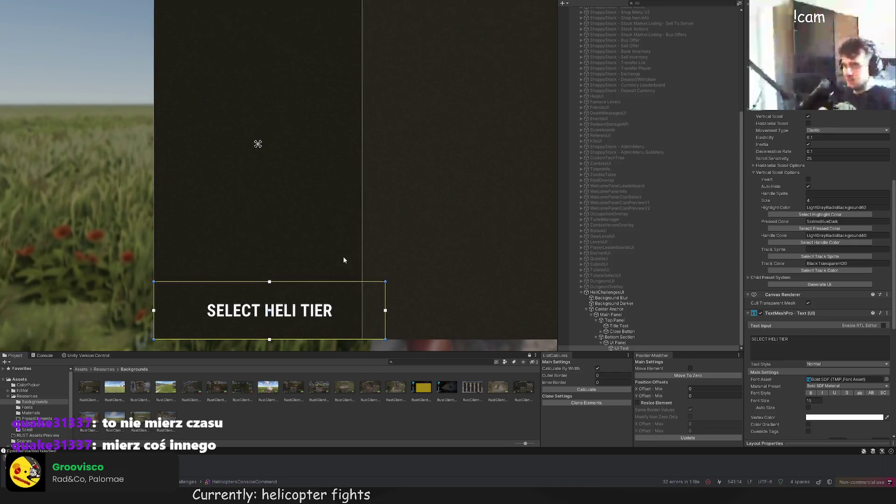
left_click_drag(390, 267, 364, 270)
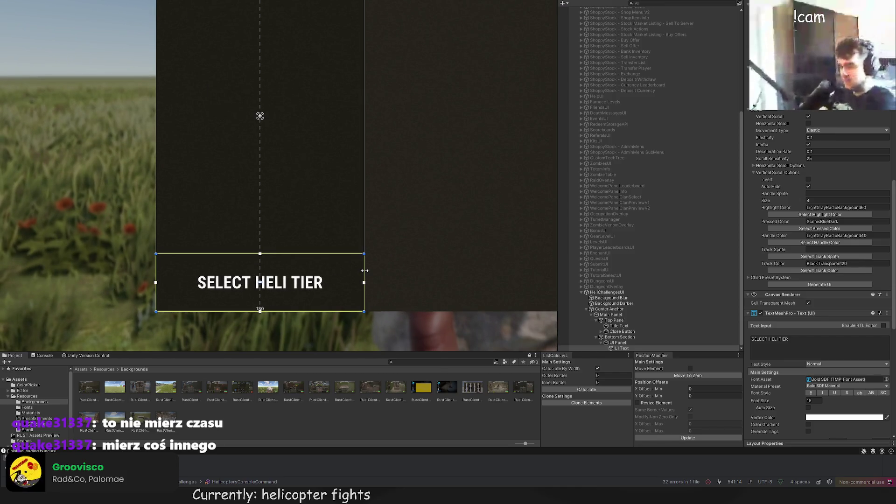
left_click_drag(302, 254, 287, 281)
scroll(829, 133, "up", 8)
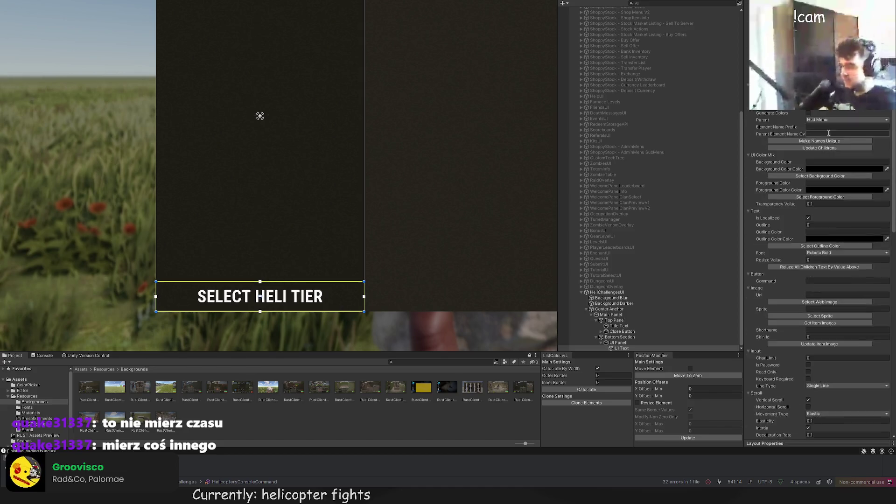
scroll(829, 133, "up", 5)
left_click(820, 158)
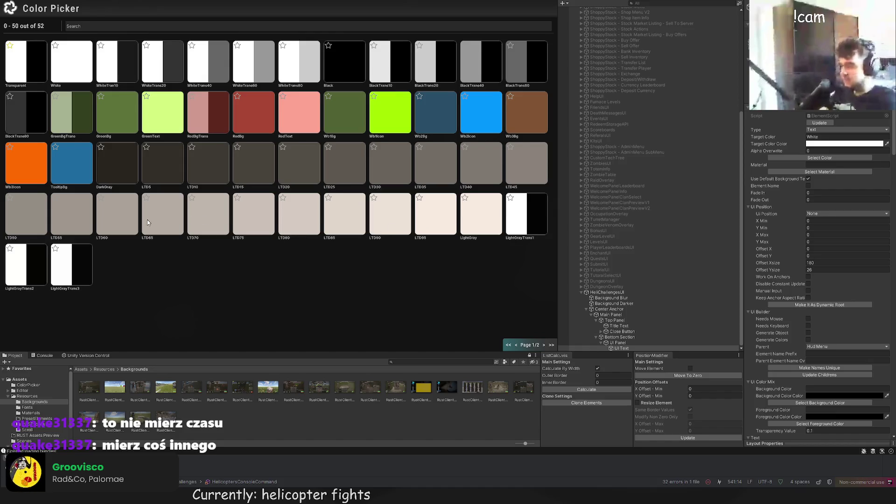
left_click(117, 214)
Step: Move the SELECT HELI TIER heading to the column top and extend its box slightly downward
mouse_move(256, 275)
left_mouse_down()
mouse_move(273, 86)
mouse_move(314, 261)
left_mouse_up()
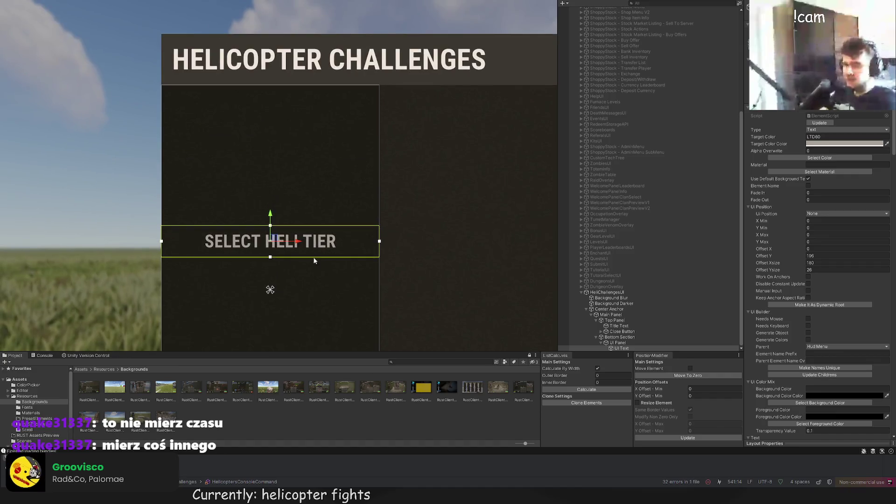
left_click_drag(270, 215, 270, 74)
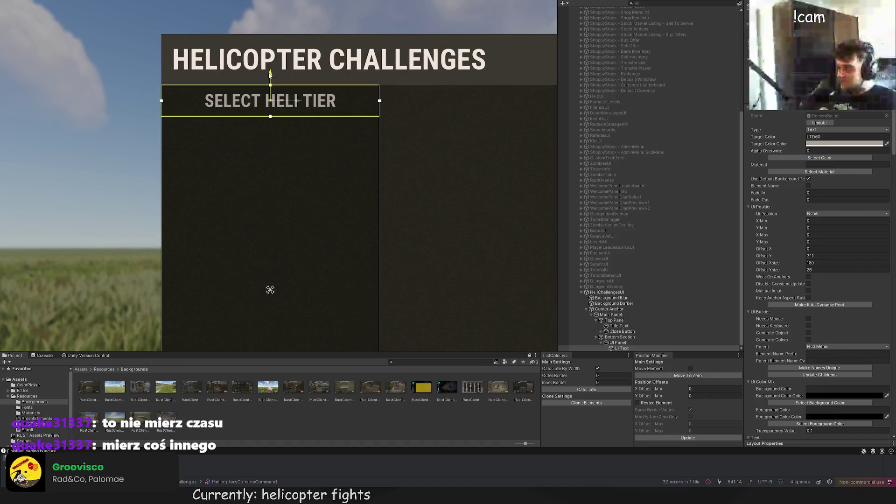
left_click(304, 168)
scroll(303, 177, "down", 5)
scroll(304, 186, "up", 5)
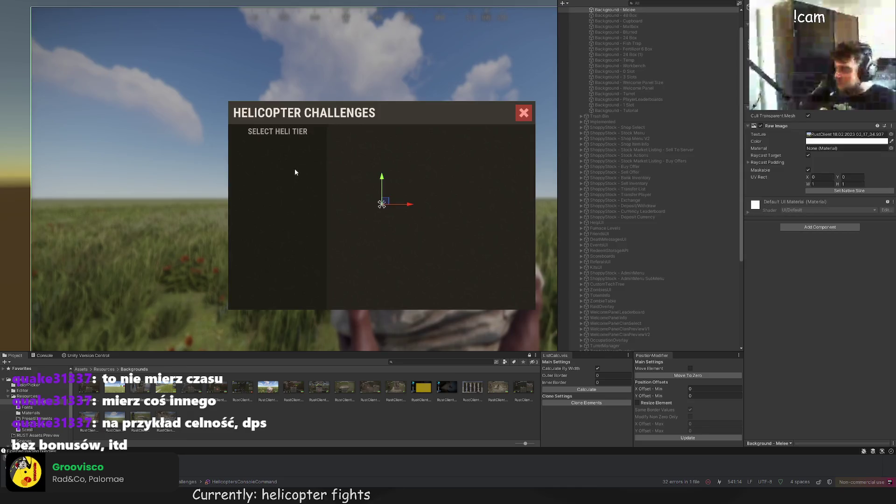
left_click(302, 138)
left_click_drag(302, 137, 306, 160)
left_click(306, 160)
scroll(308, 217, "down", 2)
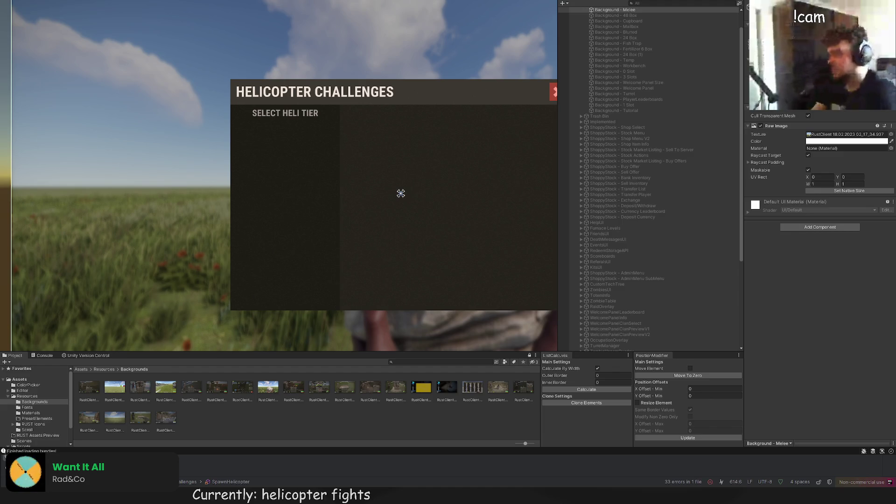
key("BackSpace")
type("true")
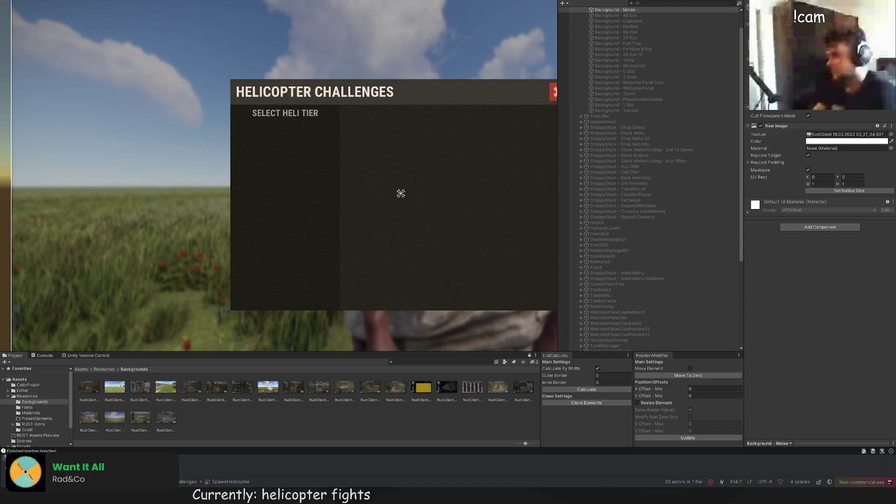
type(";}")
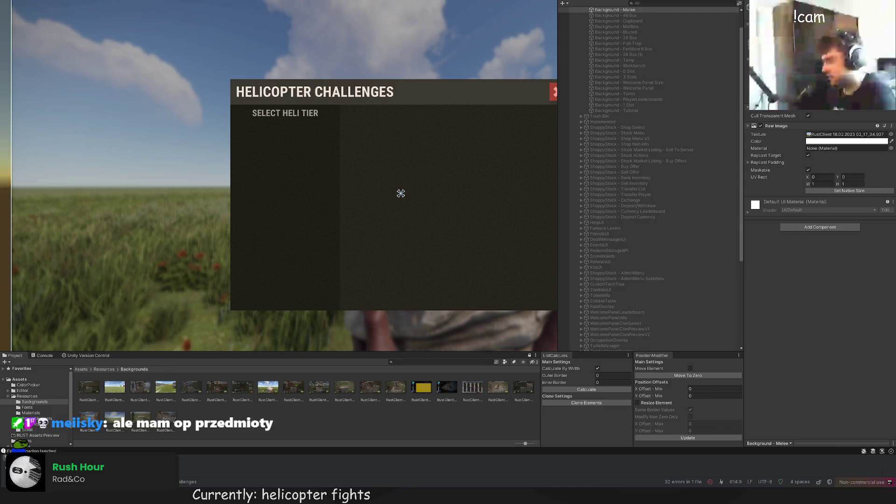
Step: Move the UI Button up to sit just below the SELECT HELI TIER heading
scroll(624, 246, "down", 10)
left_click(629, 344)
scroll(388, 163, "up", 5)
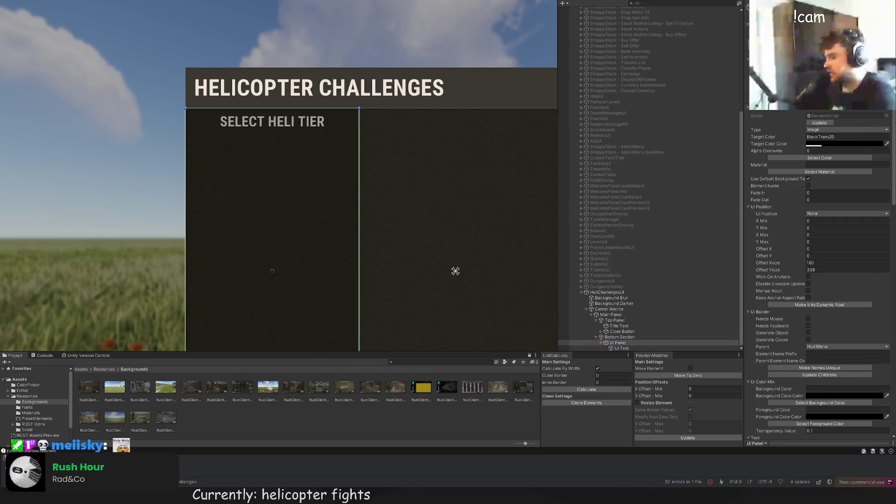
scroll(292, 151, "up", 1)
scroll(292, 152, "up", 1)
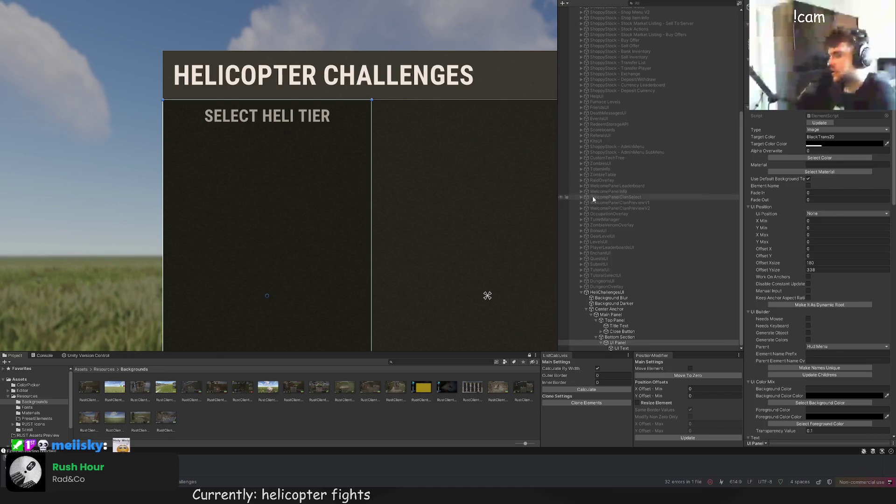
left_click_drag(449, 257, 493, 197)
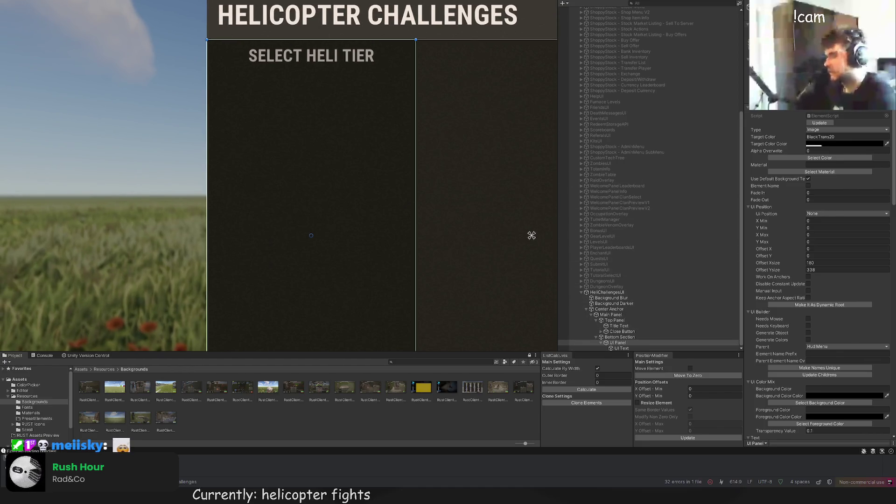
left_click(309, 235)
key("f")
key("w")
left_click_drag(294, 252, 299, 51)
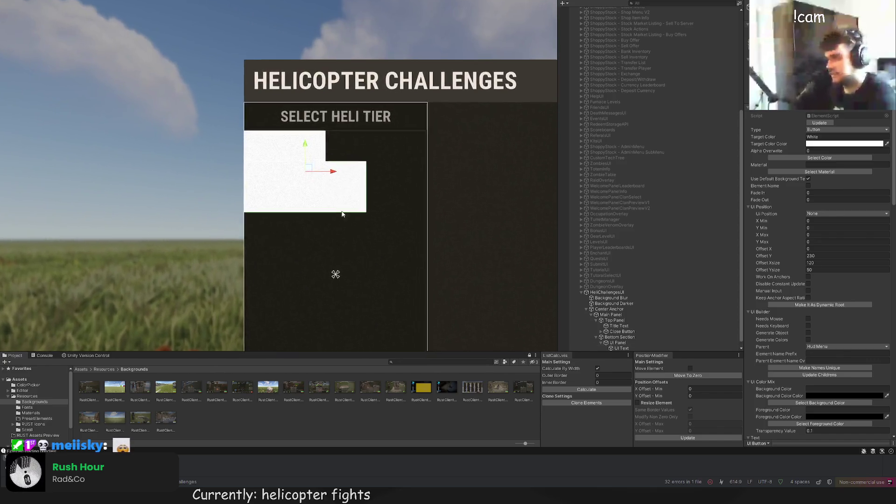
scroll(342, 214, "up", 1)
left_click_drag(297, 136, 297, 106)
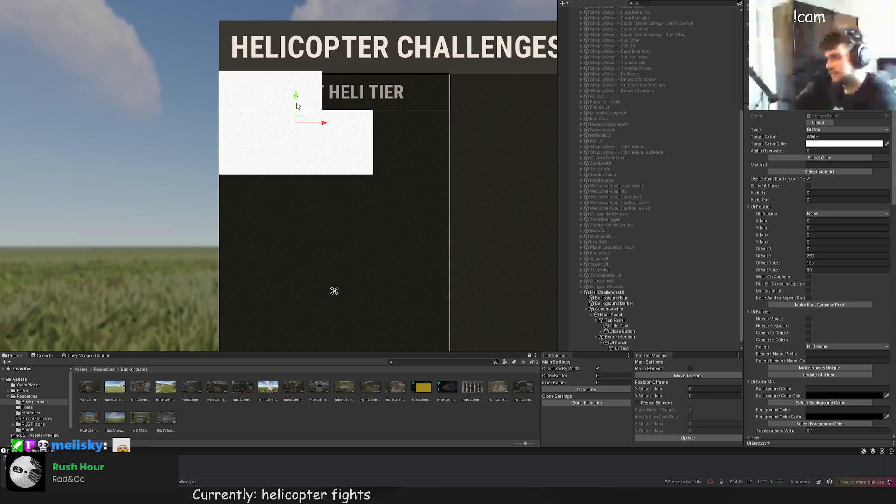
Step: Resize the button into a wide, short 180×28 bar and give it a dark colour
key("t")
scroll(371, 112, "up", 1)
left_click_drag(371, 140, 469, 140)
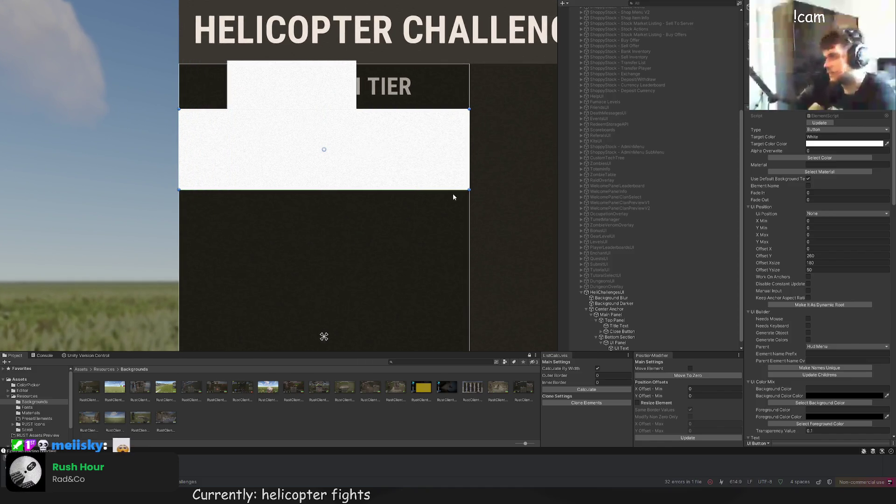
mouse_move(453, 189)
left_mouse_down()
mouse_move(453, 146)
mouse_move(453, 161)
left_mouse_up()
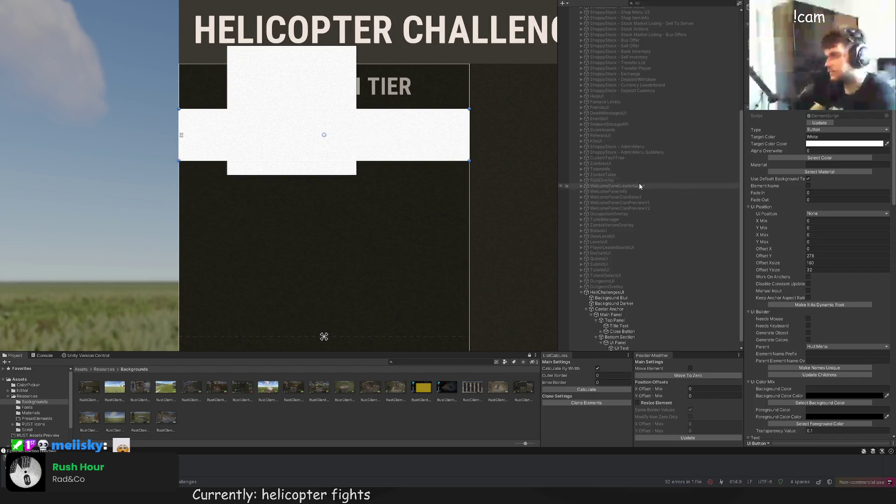
left_click(819, 158)
left_click(149, 169)
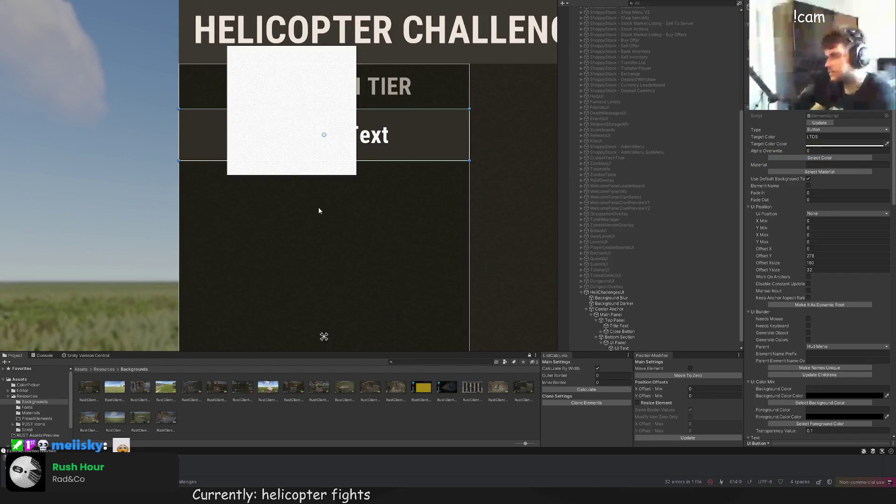
scroll(319, 210, "down", 2)
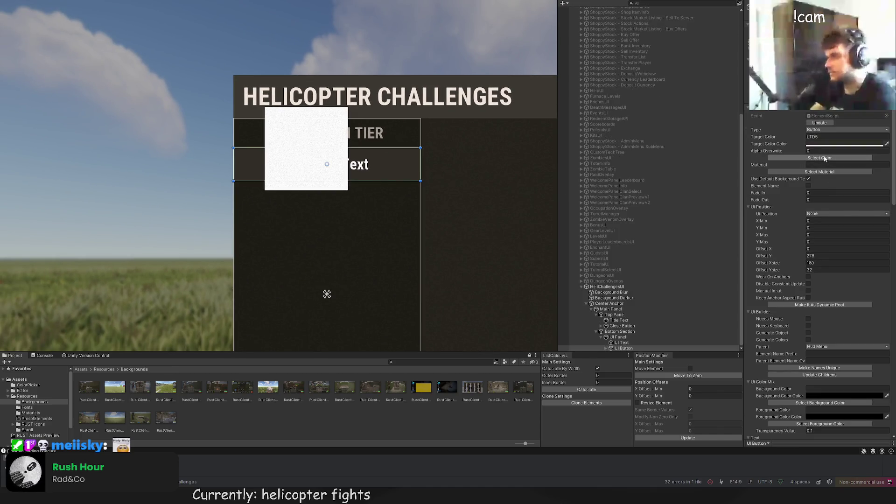
scroll(411, 195, "up", 1)
left_click_drag(401, 180, 401, 177)
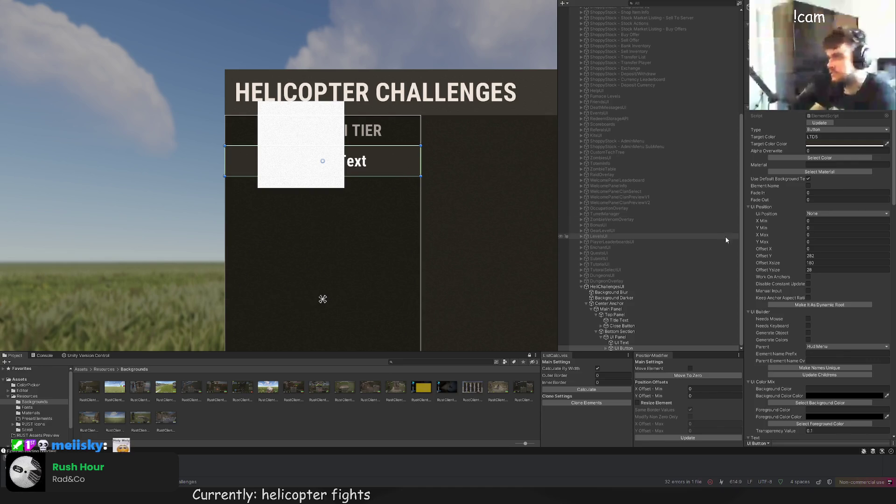
Step: Expand UI Button in the Hierarchy and select its label text
scroll(775, 286, "down", 5)
left_click(605, 348)
left_click(605, 348)
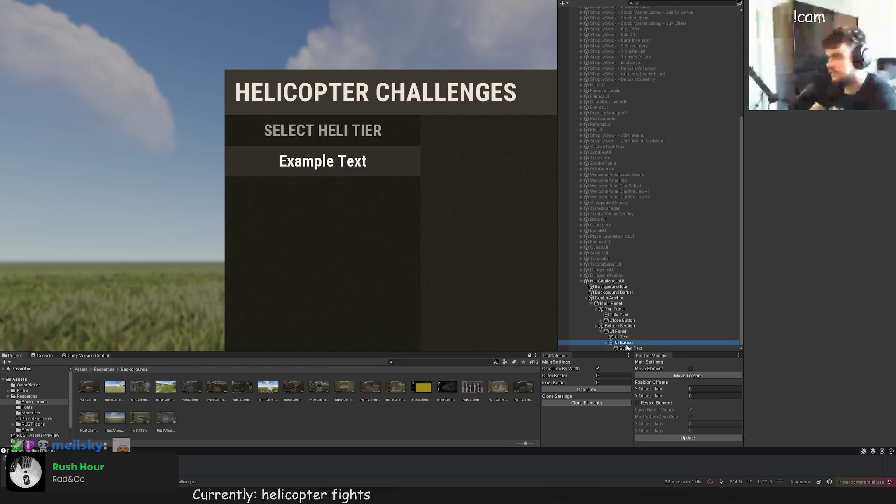
left_click(627, 348)
Step: Fit the label's rectangle to the button's top, bottom, left and right edges
scroll(378, 152, "up", 2)
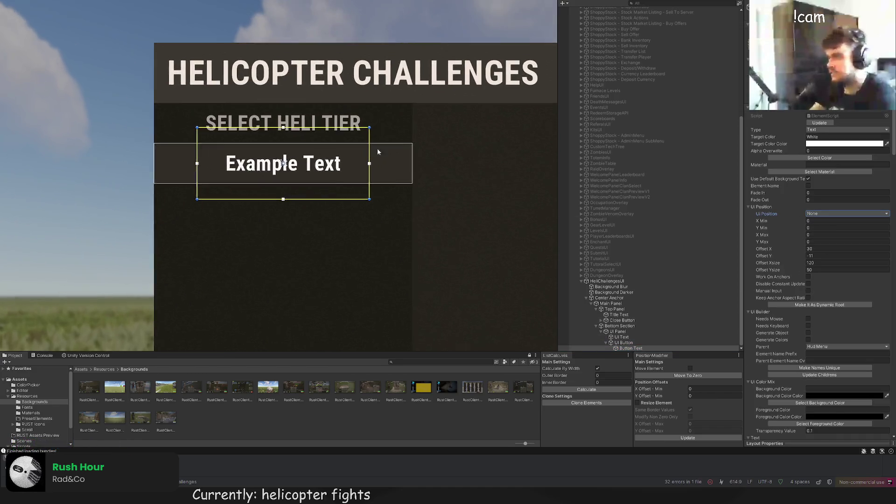
scroll(377, 152, "up", 1)
left_click_drag(280, 123, 279, 143)
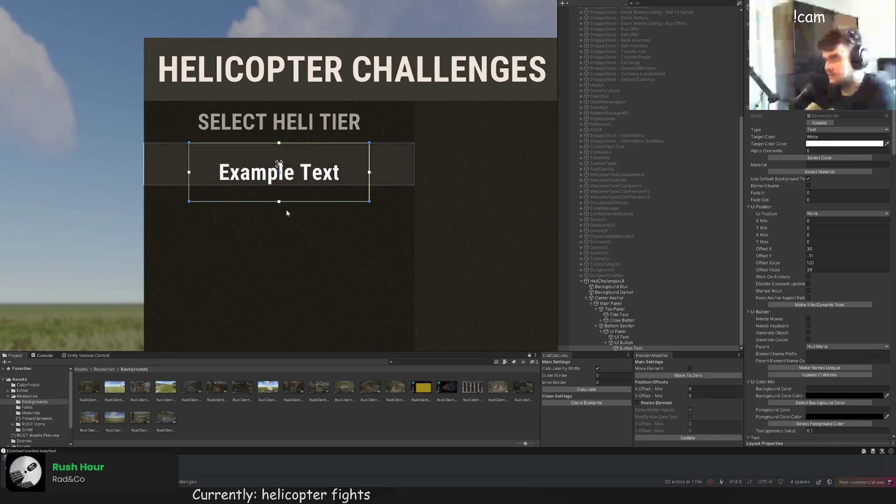
left_click_drag(280, 201, 279, 186)
mouse_move(190, 150)
left_mouse_down()
mouse_move(147, 150)
mouse_move(163, 150)
left_mouse_up()
left_click_drag(367, 153, 414, 154)
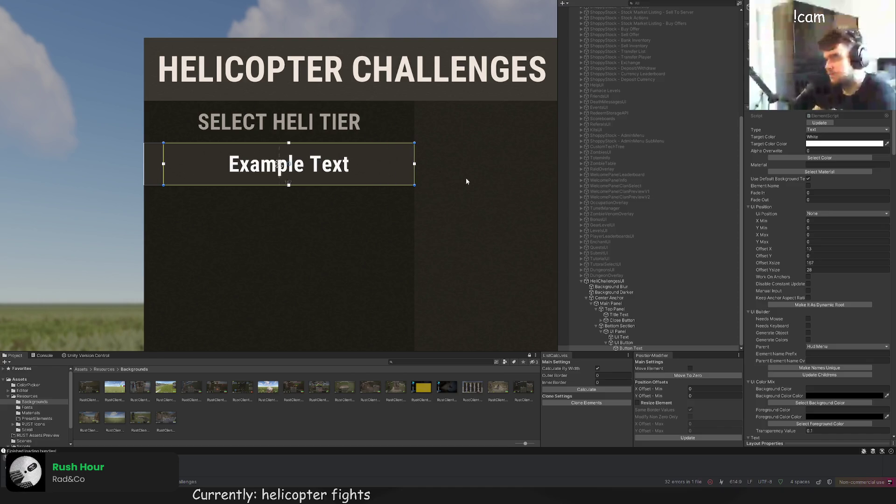
Step: Change the label text to 'TIER I', font size 18, left-aligned
scroll(800, 280, "down", 15)
left_click(797, 377)
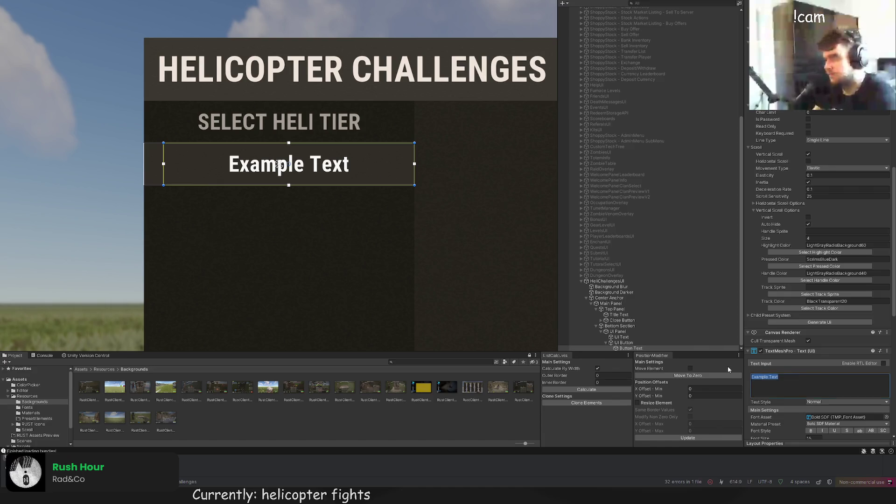
key("ctrl+a")
type("TIER I")
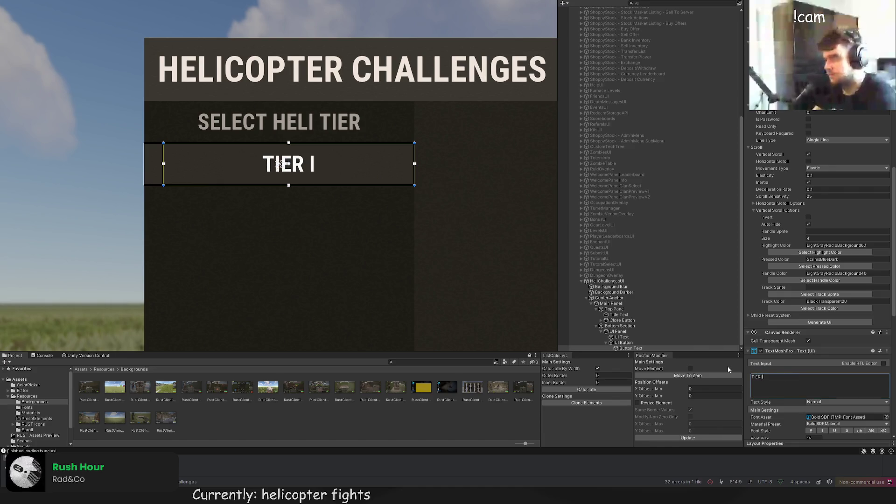
left_click(813, 438)
type("18")
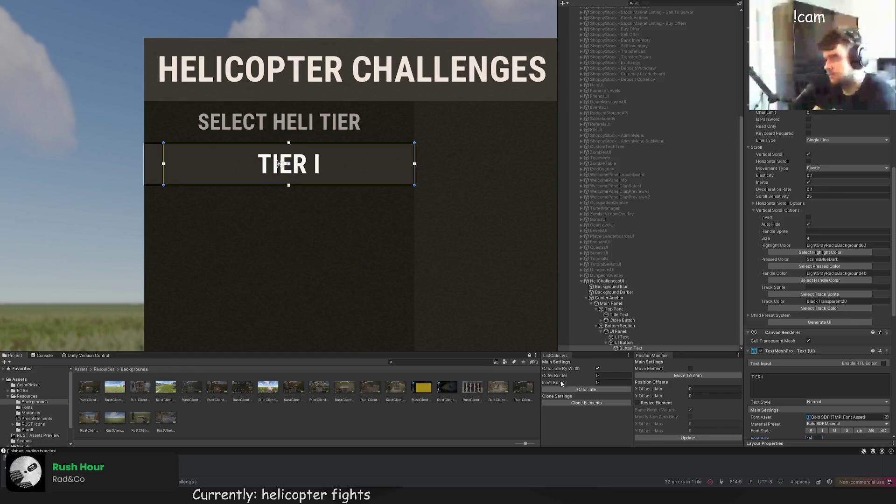
scroll(818, 366, "down", 5)
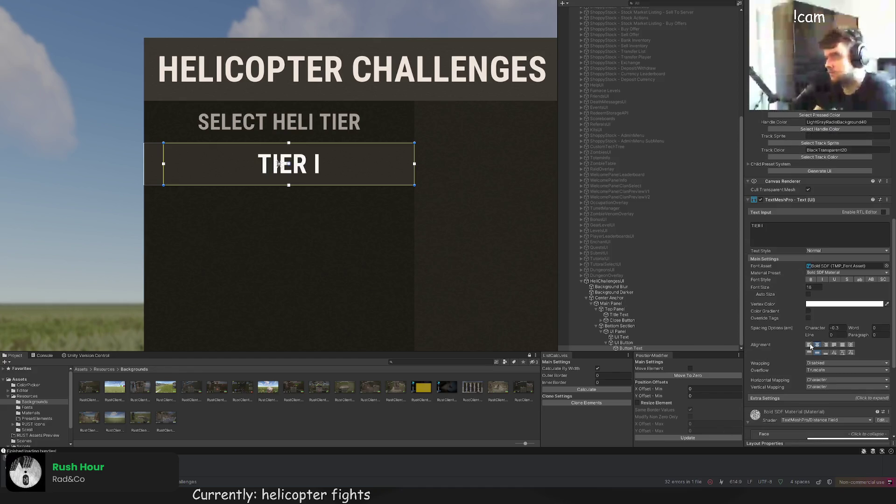
left_click(809, 345)
left_click(245, 240)
scroll(245, 239, "down", 3)
scroll(267, 242, "down", 2)
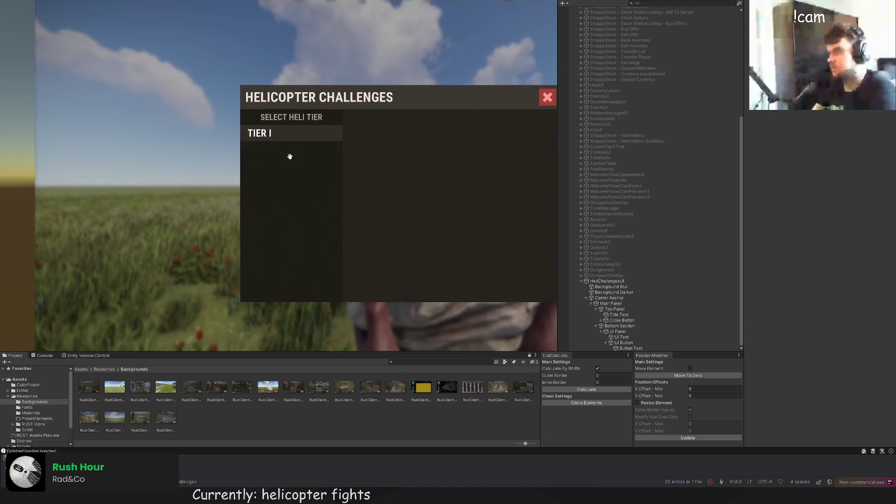
Step: Set the TIER I label's Target Color to LightGray
left_click(285, 132)
scroll(825, 350, "down", 10)
scroll(825, 348, "down", 4)
left_click(816, 325)
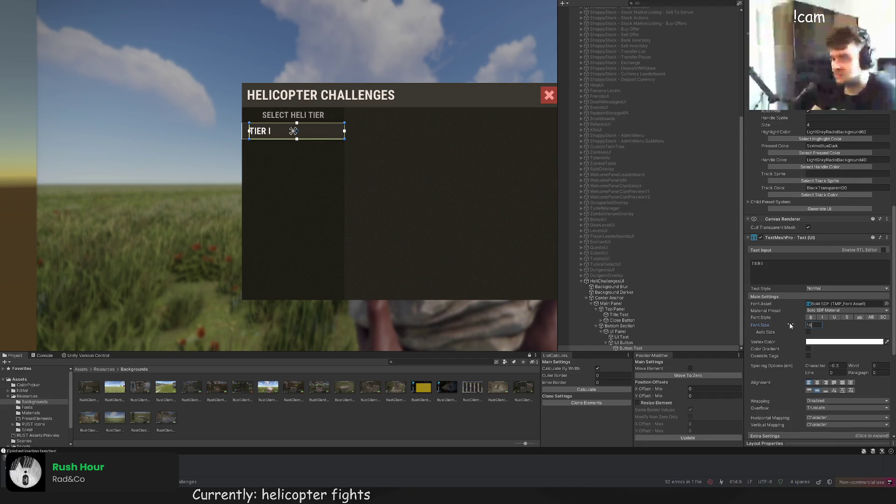
scroll(458, 228, "down", 2)
scroll(862, 223, "up", 10)
left_click(820, 158)
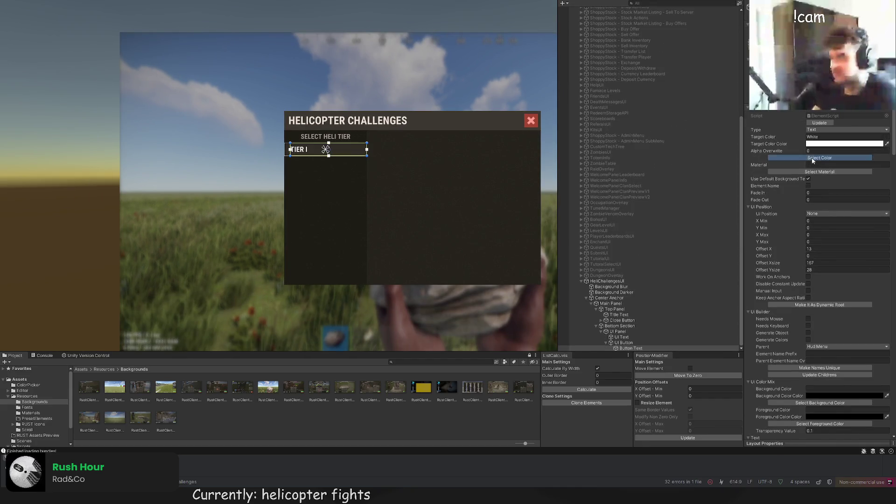
left_click(440, 216)
left_click(440, 216)
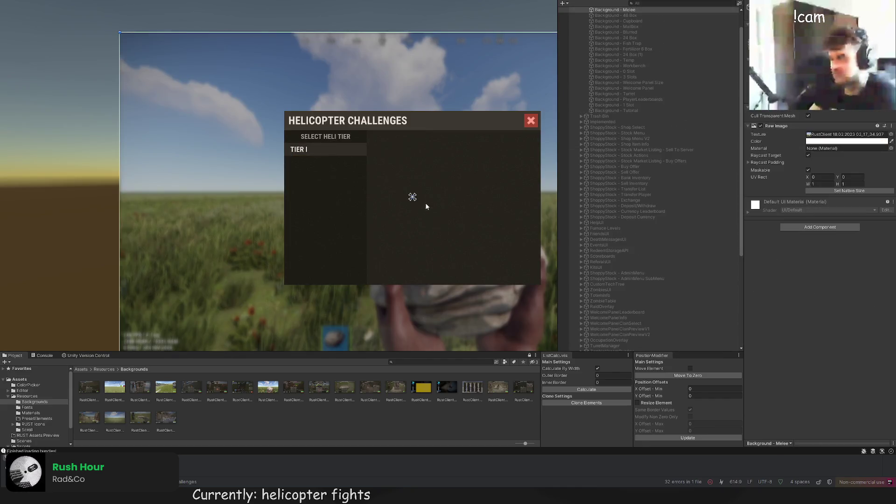
left_click_drag(425, 203, 431, 171)
Step: Change the label wording to 'HELICOPTER TIER I' and frame the button
left_click(398, 162)
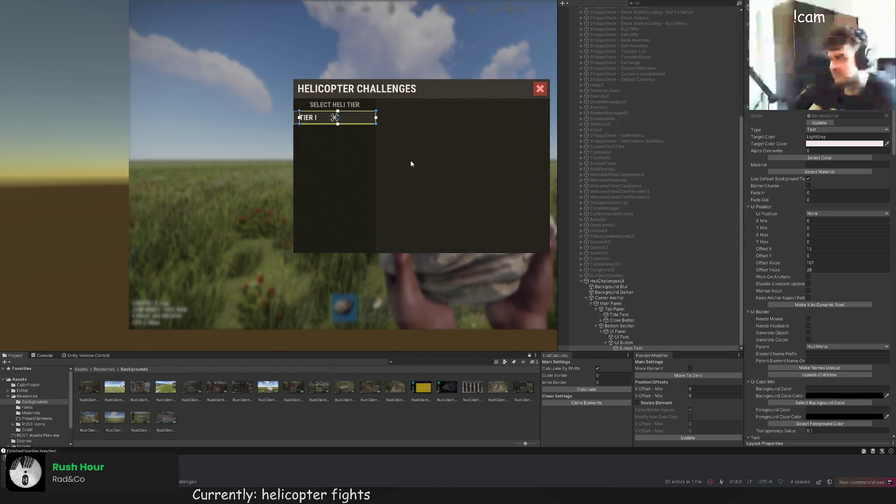
scroll(797, 280, "down", 10)
scroll(797, 310, "down", 5)
left_click(757, 283)
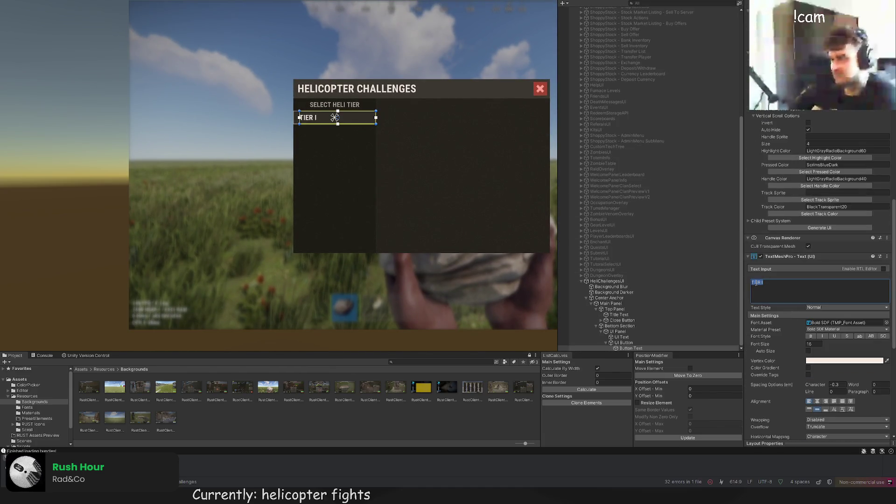
type("HELICOPT")
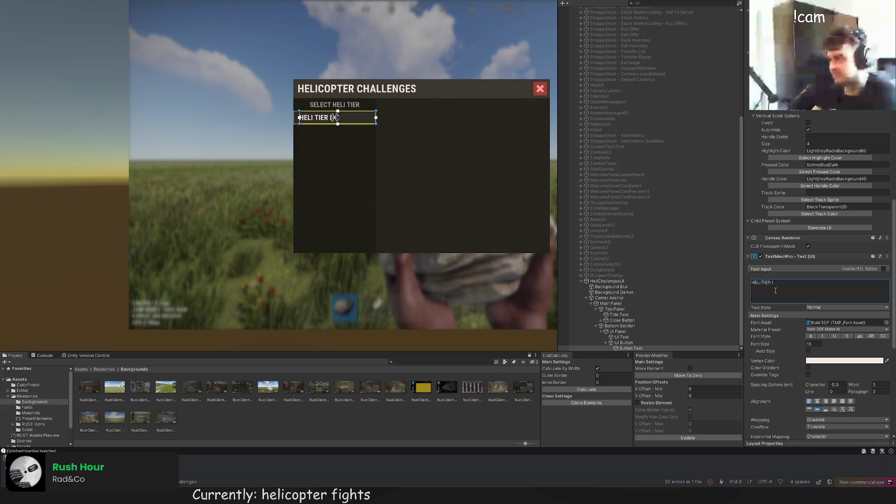
type("ER")
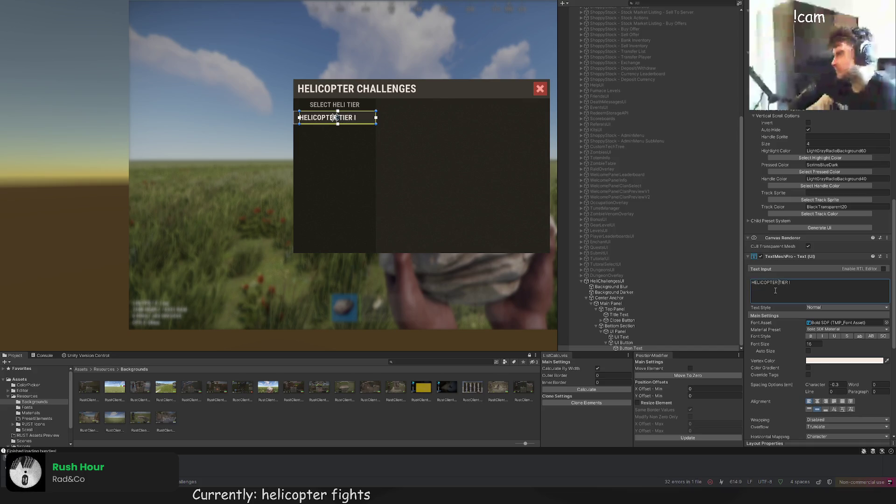
left_click(433, 210)
left_click_drag(434, 210, 422, 226)
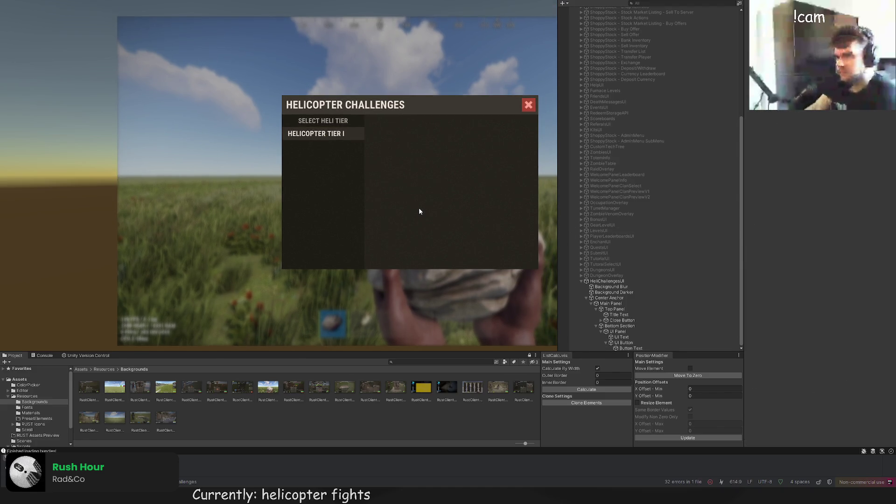
key("ctrl+z")
key("f")
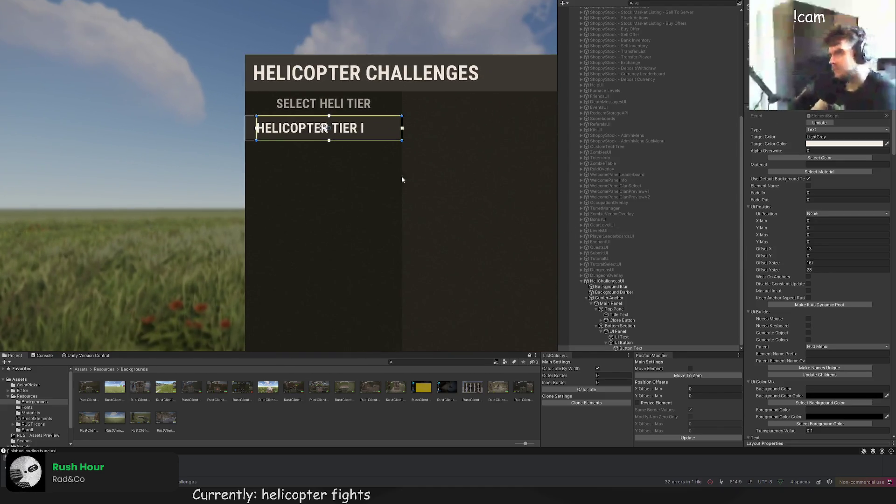
left_click(438, 209)
scroll(449, 233, "down", 5)
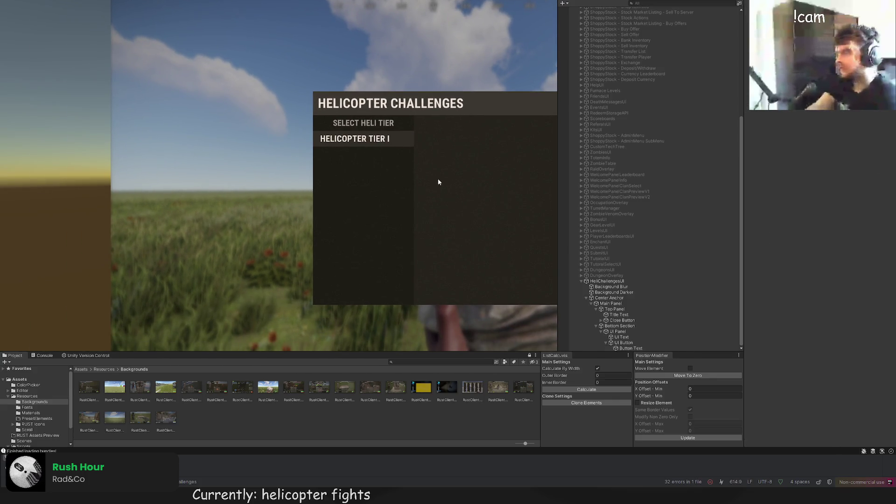
key("ctrl+z")
scroll(403, 176, "up", 5)
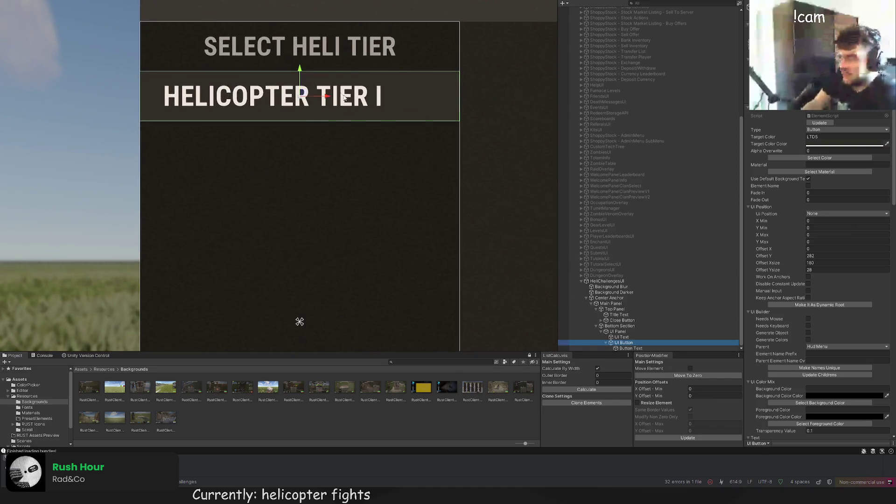
Step: Duplicate the HELICOPTER TIER I button and select the copy's Button Text label
key("ctrl+d")
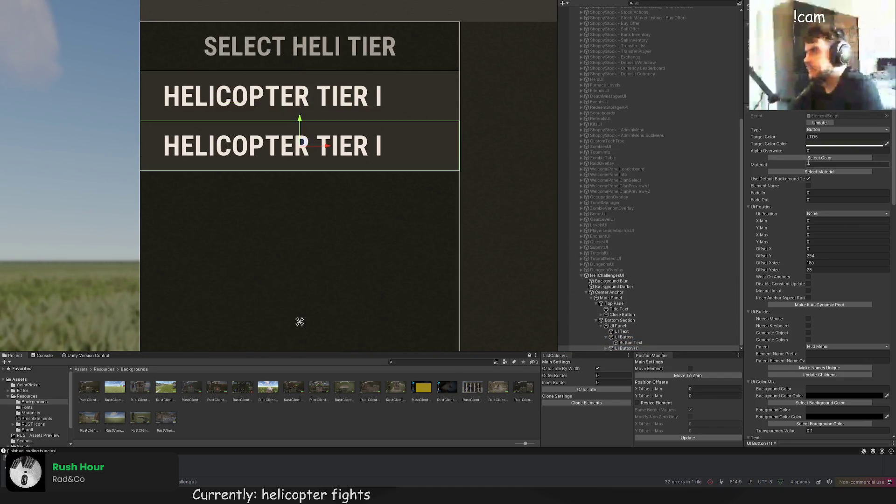
left_click(819, 158)
left_click(440, 145)
scroll(816, 278, "down", 5)
scroll(816, 278, "up", 5)
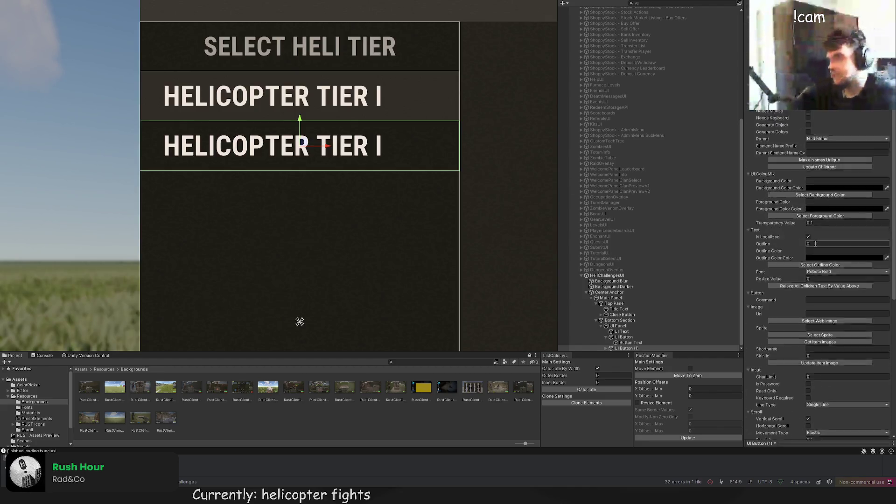
left_click(611, 348)
left_click(630, 348)
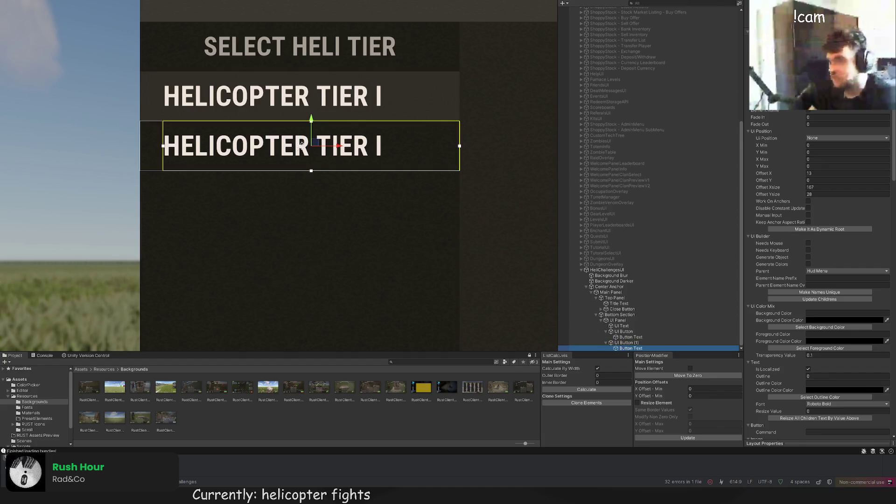
Step: Recolour the tier labels with the LTD80 and LTD70 colours
key("ctrl+shift+c")
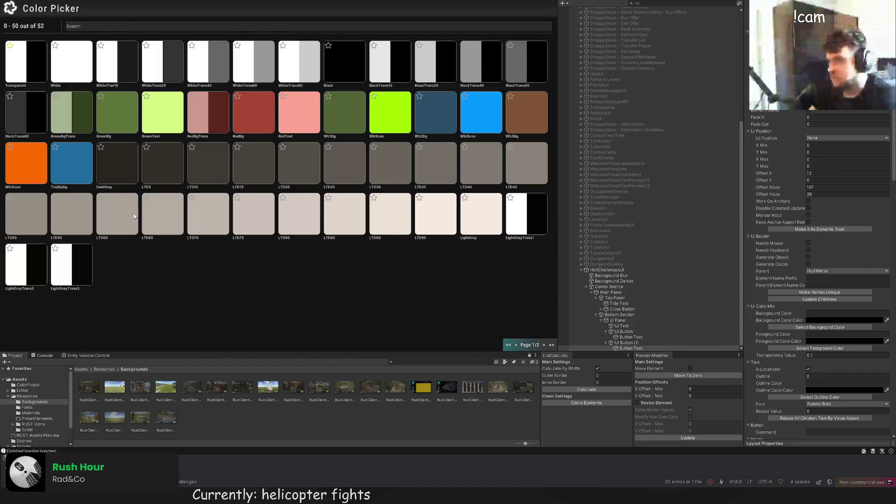
left_click(299, 221)
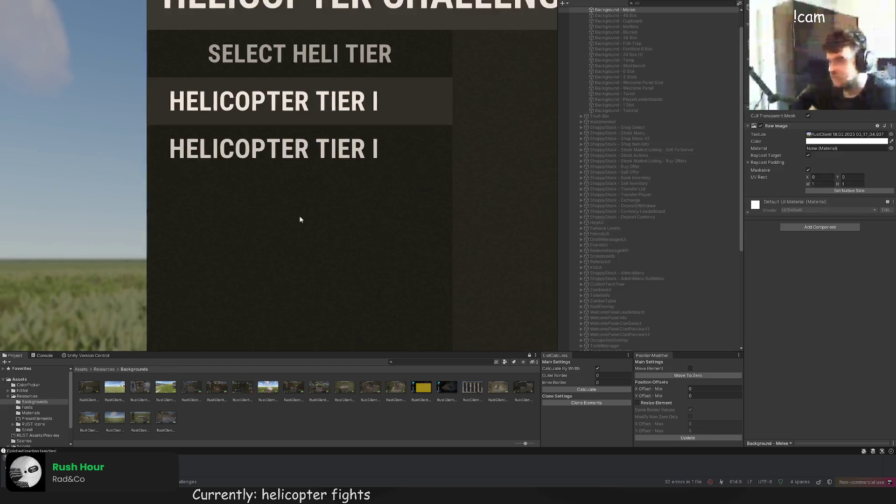
left_click(307, 170)
left_click(820, 158)
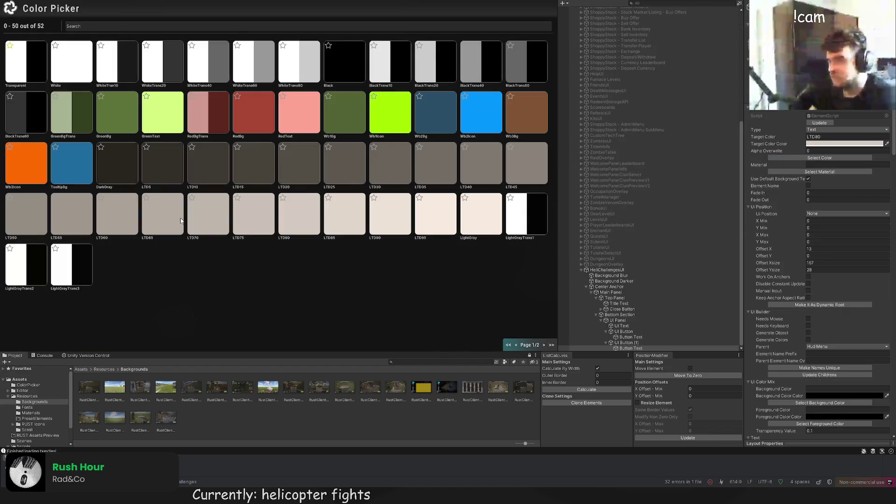
left_click(180, 217)
left_click(285, 241)
Step: Rename the second button's label to HELICOPTER TIER II
left_click(320, 132)
scroll(797, 295, "down", 5)
left_click(800, 187)
left_click(800, 188)
type("ICOPTER TIER II")
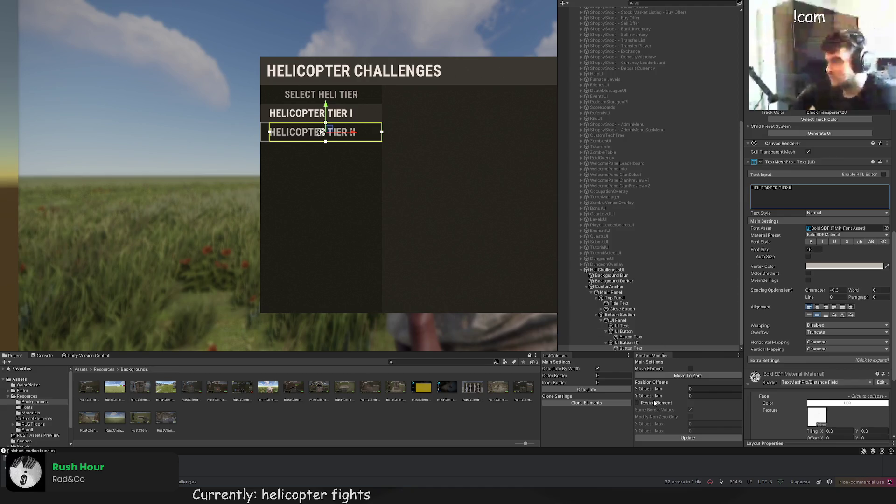
Step: Duplicate the HELICOPTER TIER II button and nudge the copy slightly lower
left_click(625, 343)
key("ctrl+d")
scroll(298, 128, "up", 5)
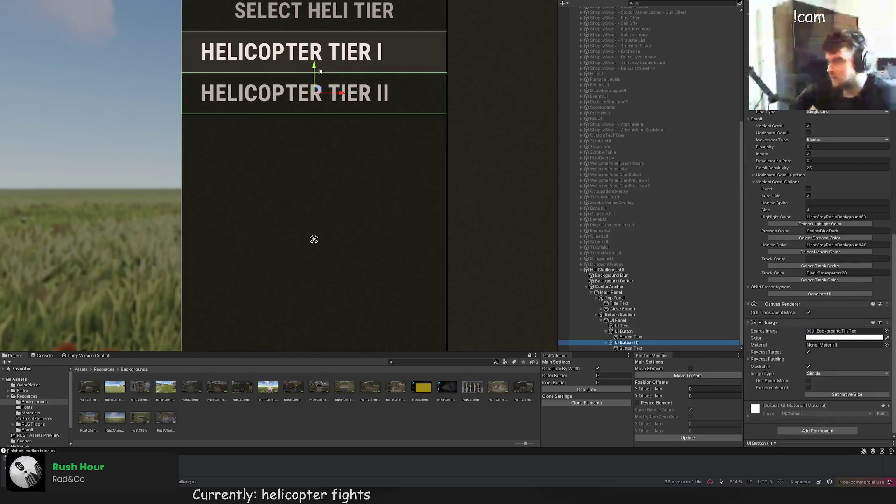
left_click_drag(312, 107, 312, 108)
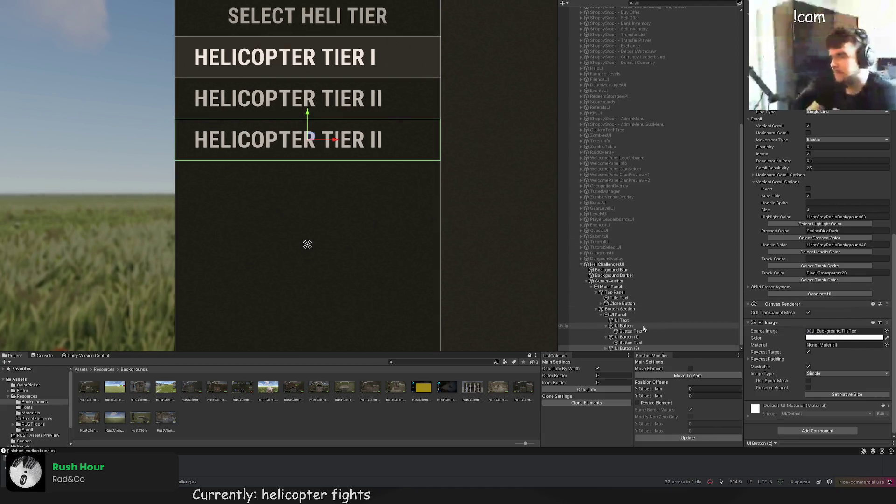
left_click(605, 325)
left_click(606, 337)
left_click(623, 337)
left_click(624, 349, "shift")
left_click_drag(309, 70, 307, 109)
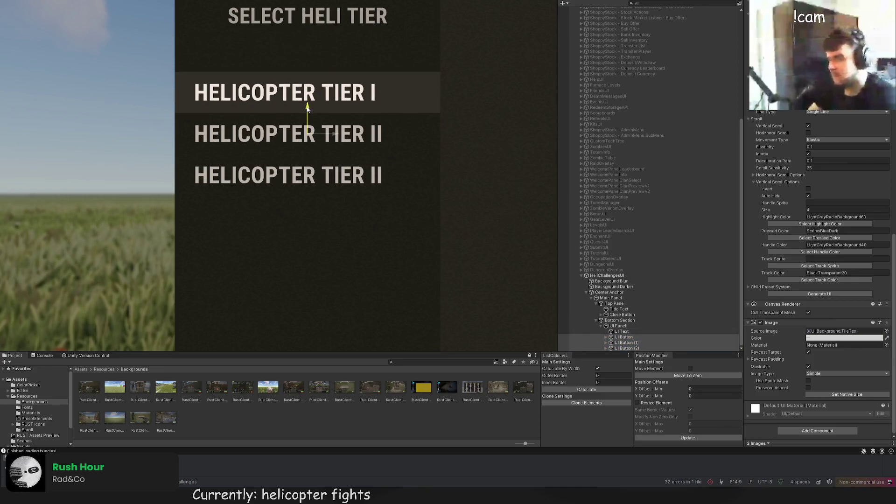
left_click(304, 145)
key("ctrl+d")
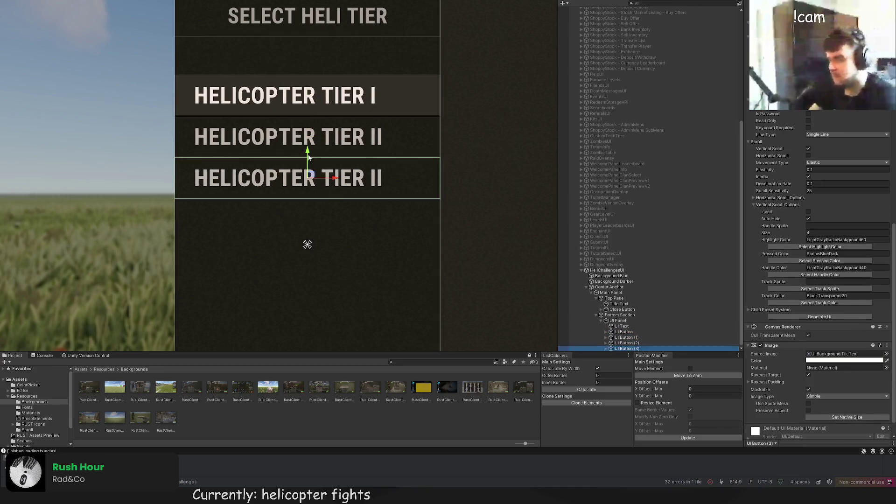
left_click_drag(304, 150, 307, 29)
left_click(606, 348)
left_click(631, 349)
scroll(816, 267, "down", 1)
left_click(784, 129)
type("TRAIN DUMMY")
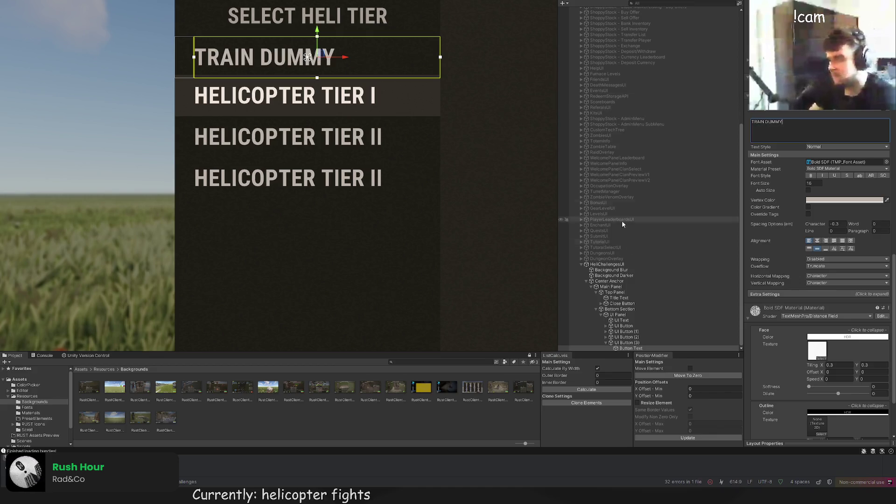
left_click(627, 343)
left_click_drag(626, 344, 611, 324)
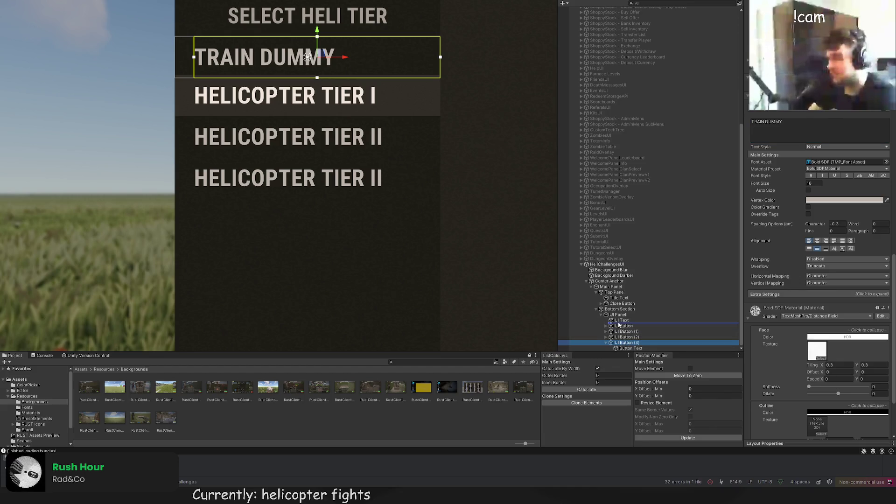
left_click(325, 98)
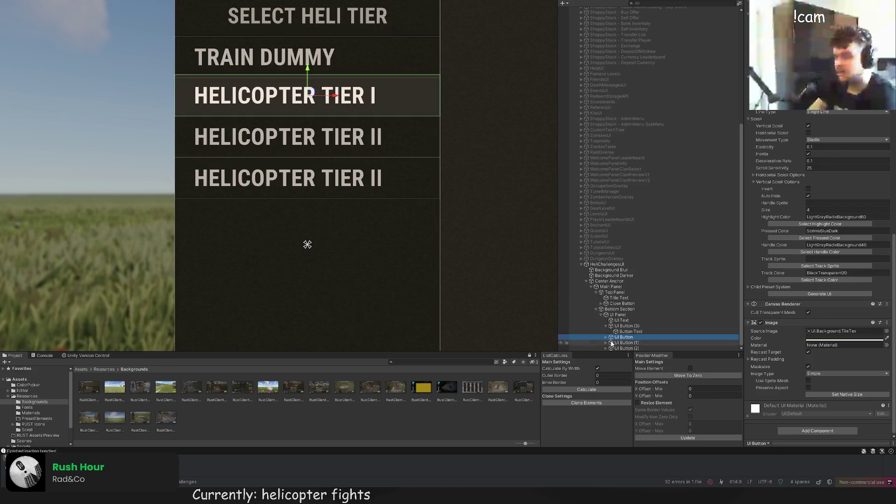
left_click(618, 342, "shift")
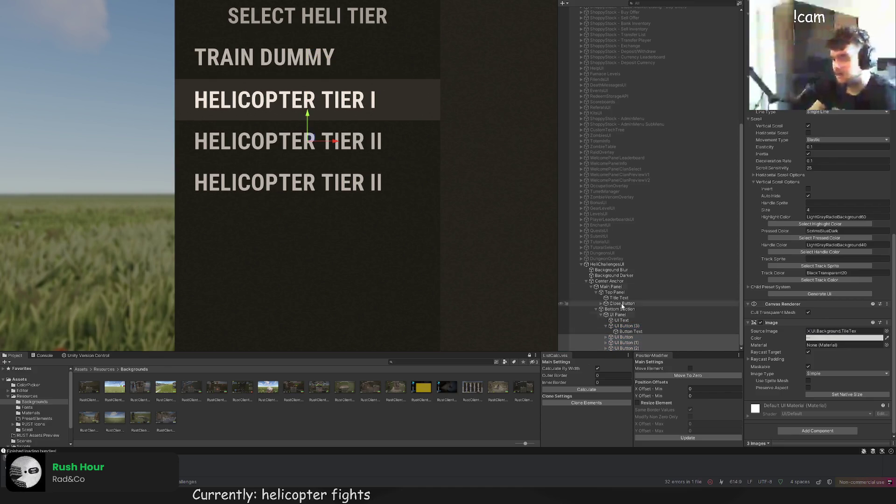
left_click(626, 337)
key("ctrl+z")
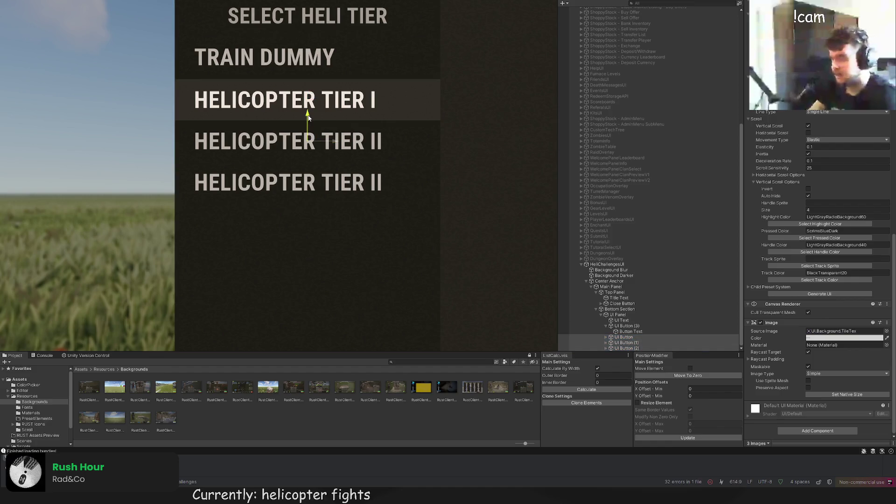
left_click(663, 337)
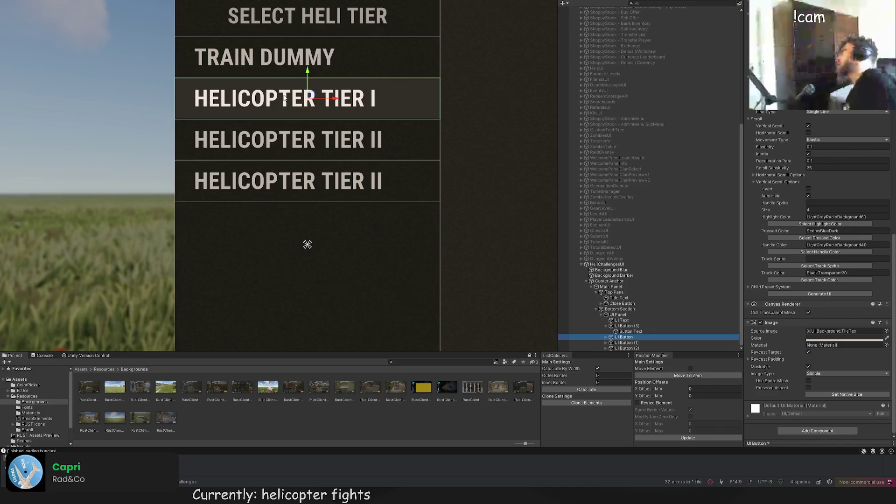
left_click(284, 98)
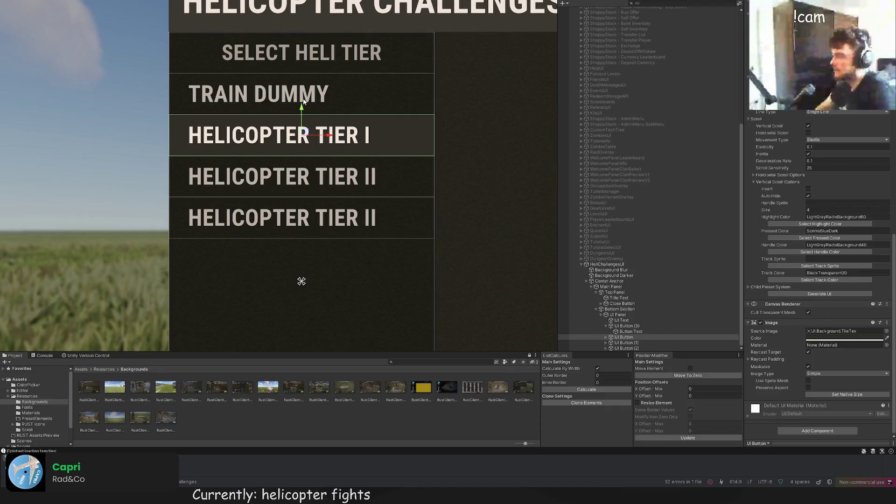
scroll(321, 142, "down", 1)
Step: Relabel the last HELICOPTER TIER II row as HELICOPTER TIER III
left_click_drag(369, 191, 369, 153)
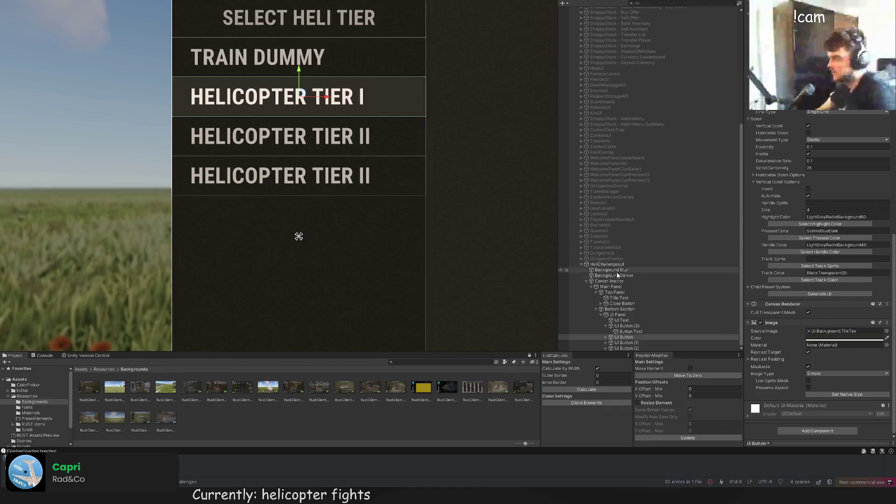
left_click(625, 337)
left_click(636, 348)
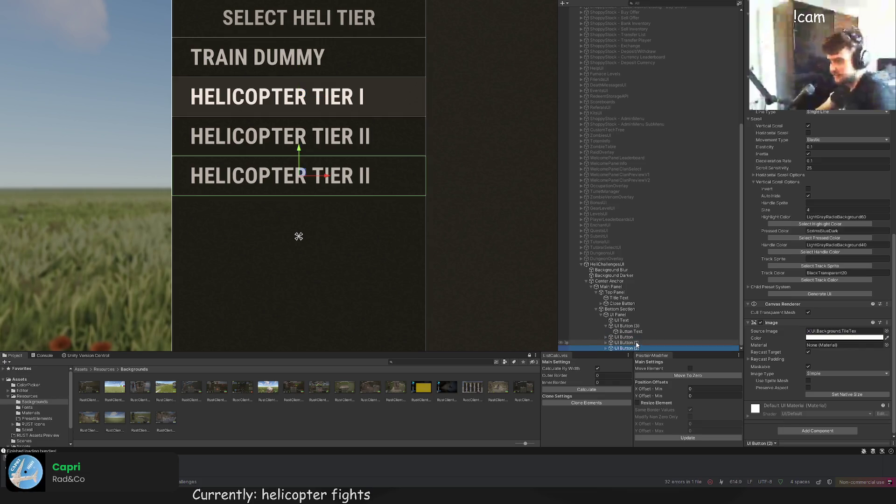
scroll(488, 242, "down", 1)
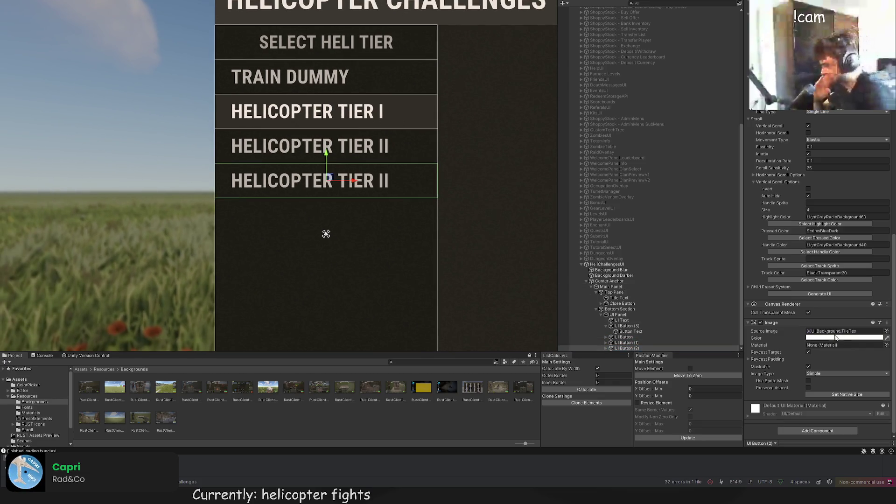
left_click(607, 348)
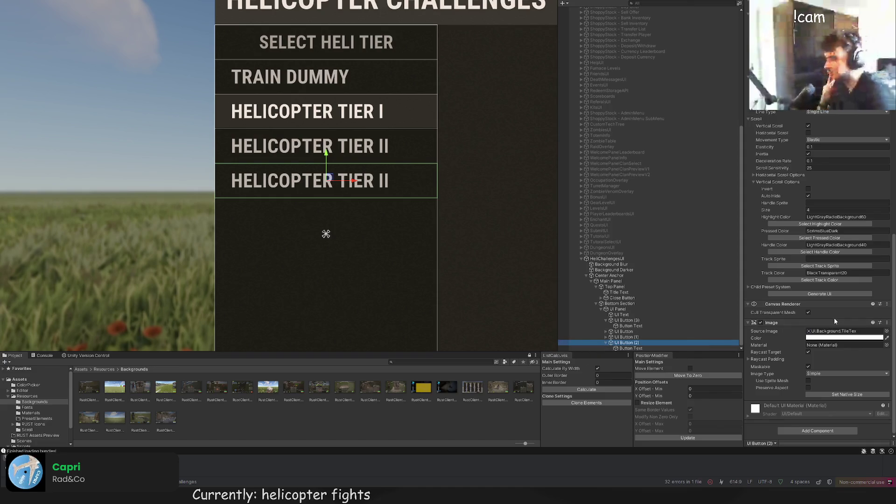
left_click(665, 348)
left_click(813, 218)
left_click(812, 218)
type("ICOPTER TIER III")
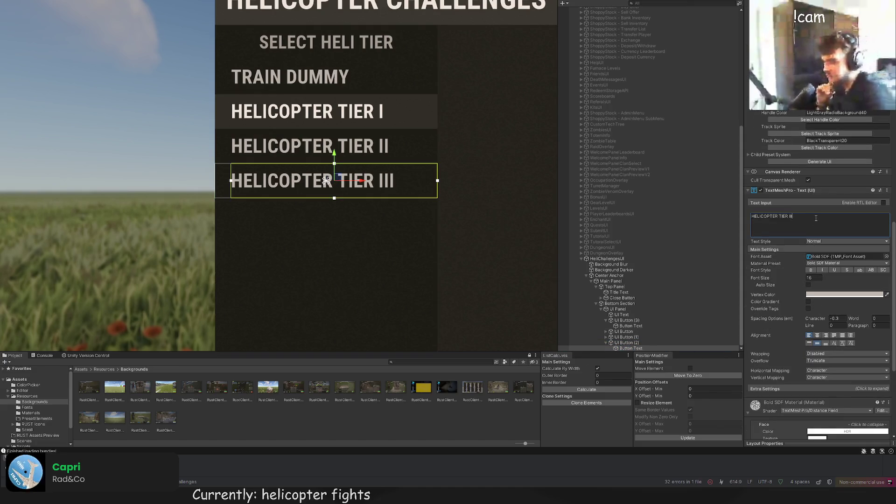
left_click(634, 344)
Step: Duplicate the HELICOPTER TIER III row twice to add two more tier rows
scroll(408, 224, "up", 2)
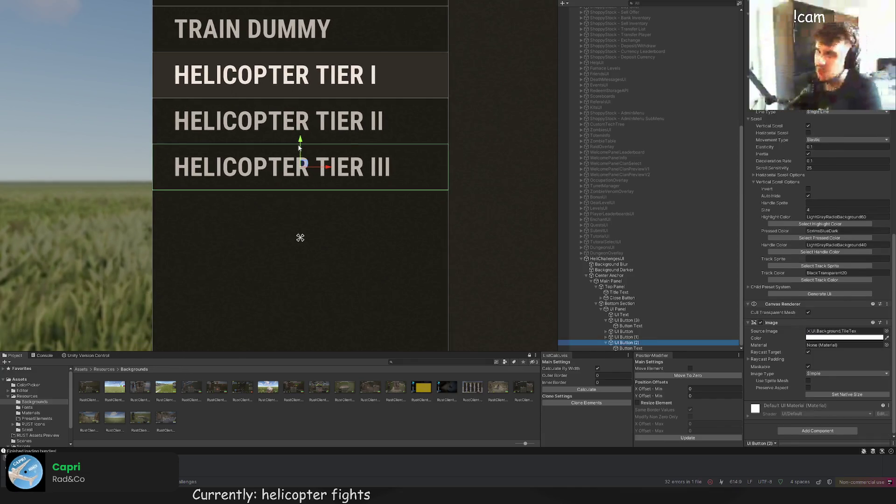
key("ctrl+d")
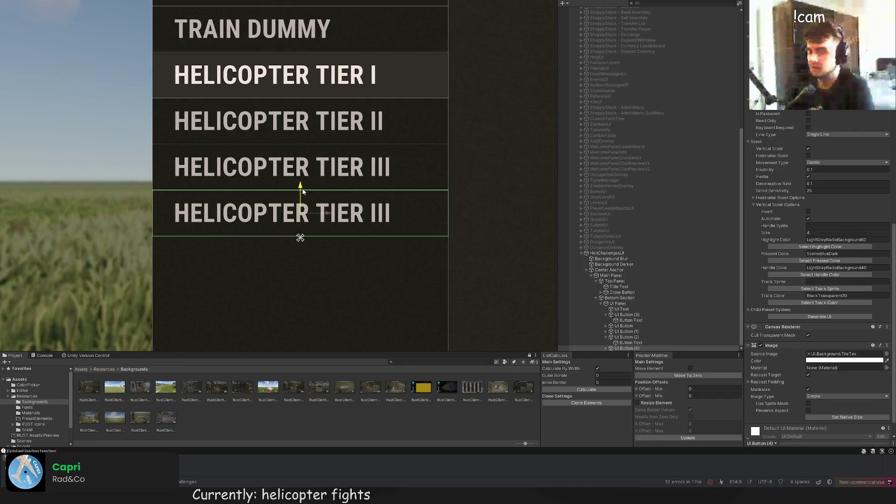
key("ctrl+d")
left_click_drag(301, 187, 300, 169)
left_click(645, 344)
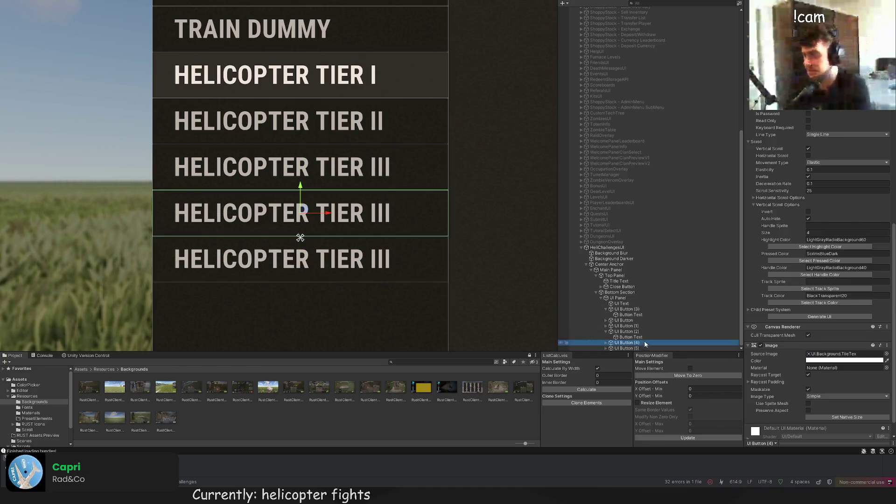
scroll(433, 198, "down", 2)
left_click(631, 347)
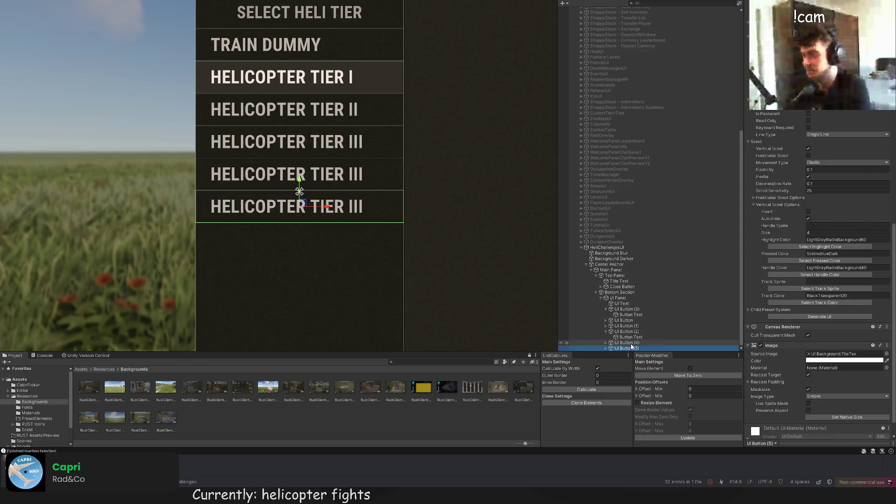
left_click(628, 343)
scroll(809, 288, "up", 2)
scroll(809, 288, "up", 3)
scroll(825, 259, "up", 3)
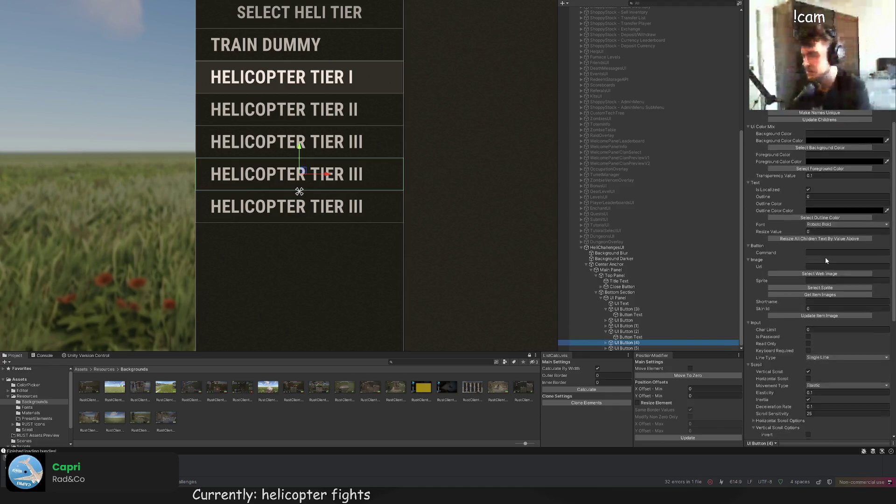
scroll(825, 260, "up", 3)
Step: Rename the two new copies HELICOPTER TIER IV and HELICOPTER TIER V
left_click(606, 342)
left_click(628, 343)
left_click(796, 295)
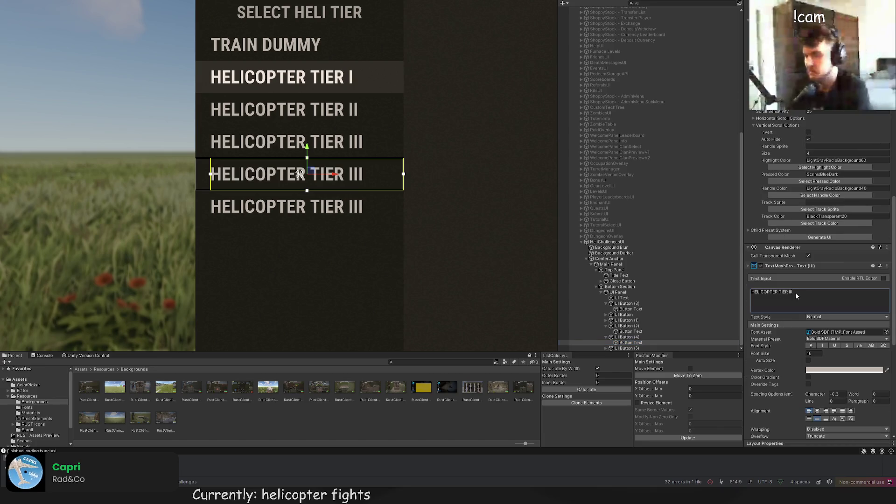
key("BackSpace")
key("BackSpace")
type("V")
left_click(652, 349)
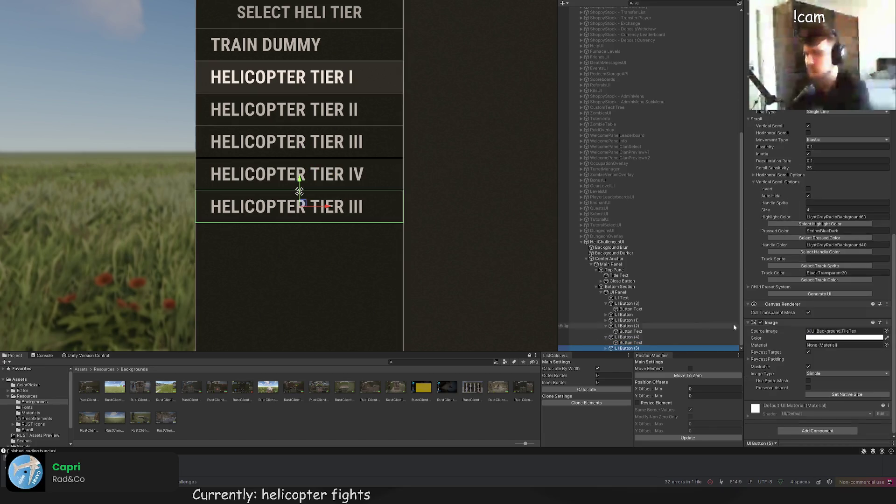
left_click(606, 348)
left_click(631, 348)
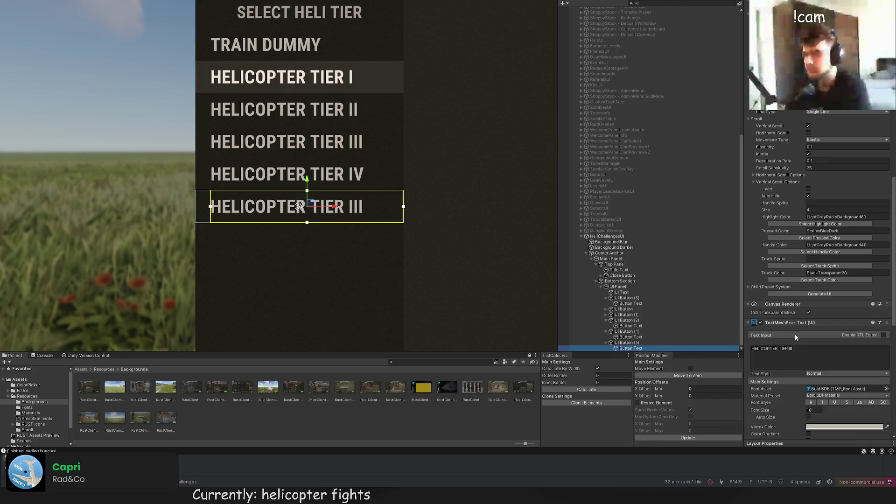
left_click(788, 350)
key("BackSpace")
key("BackSpace")
key("BackSpace")
type("V")
left_click(458, 269)
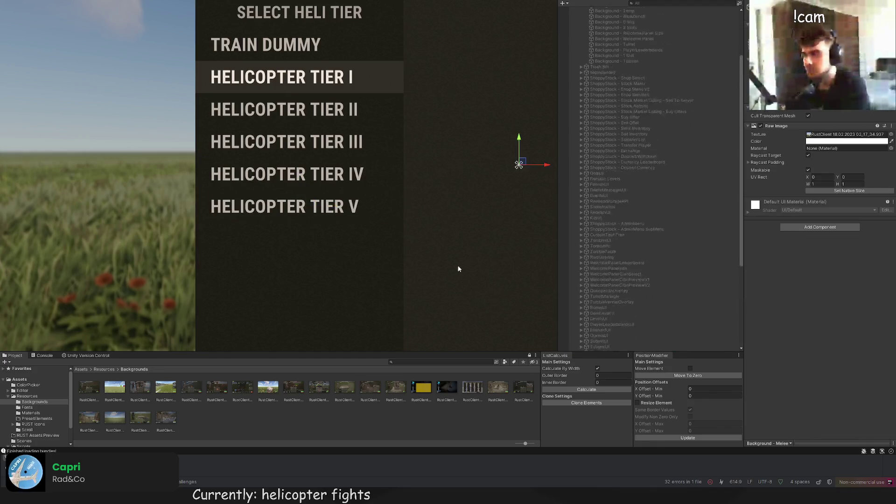
Step: Recentre the panel and check the tier objects from TIER V up to SELECT HELI TIER
scroll(458, 269, "down", 5)
scroll(364, 207, "up", 2)
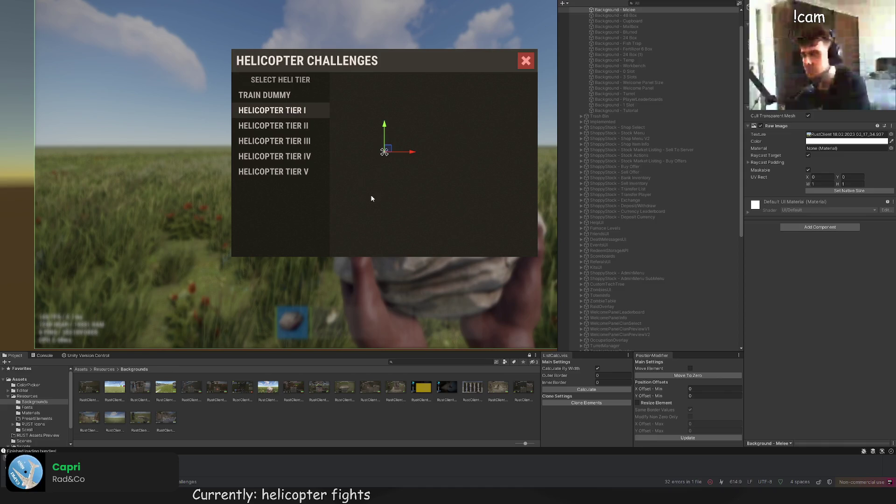
left_click_drag(361, 194, 326, 116)
scroll(293, 127, "up", 3)
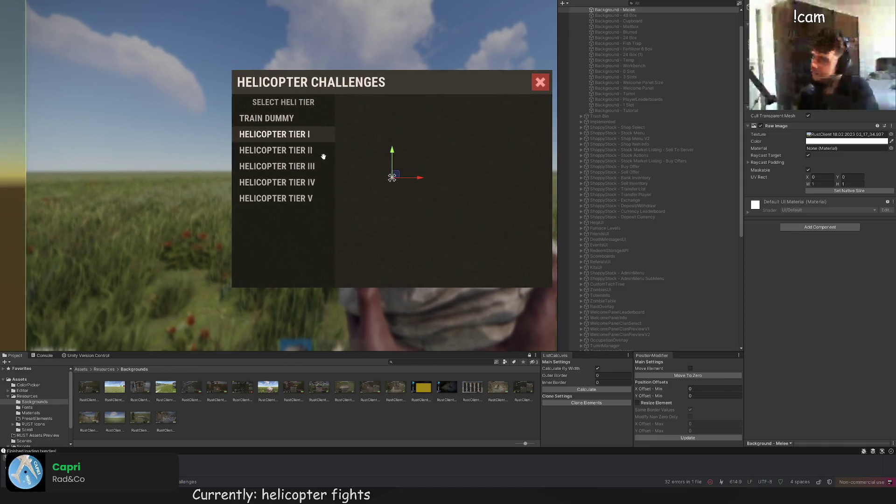
left_click(317, 119)
left_click(642, 309)
left_click(633, 299)
left_click(622, 292)
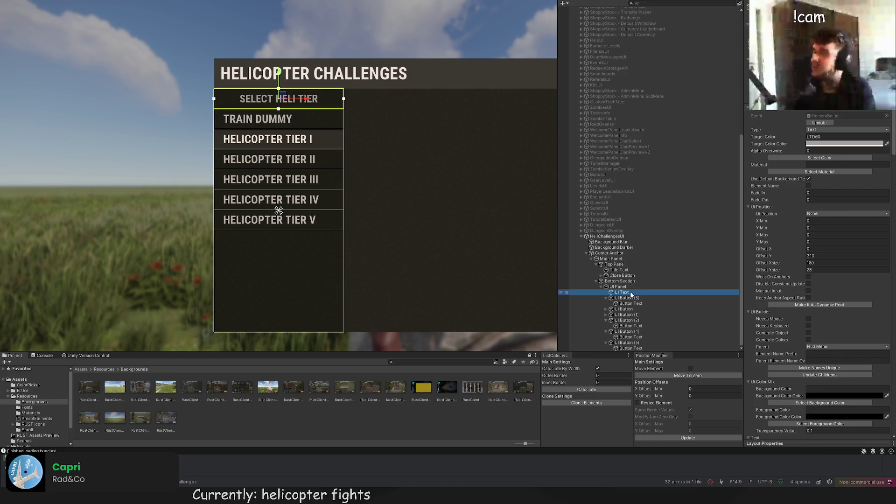
left_click(817, 158)
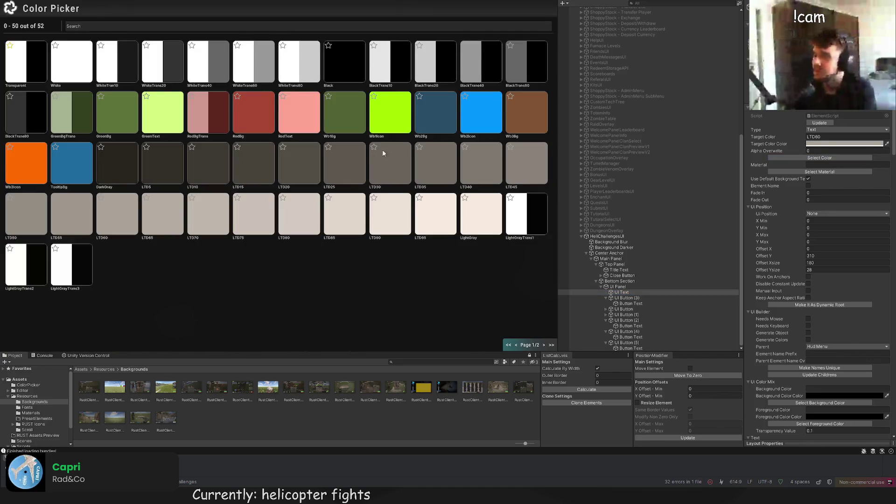
left_click(489, 173)
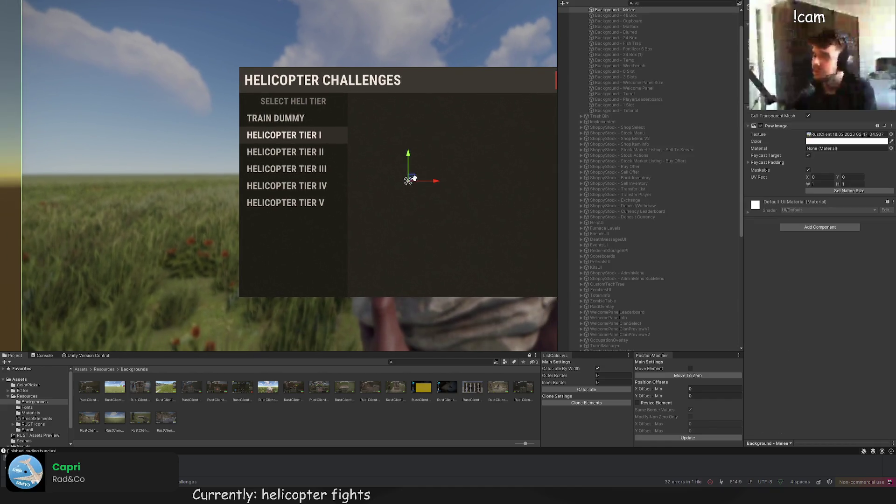
mouse_move(420, 189)
left_mouse_down()
mouse_move(296, 135)
mouse_move(306, 160)
left_mouse_up()
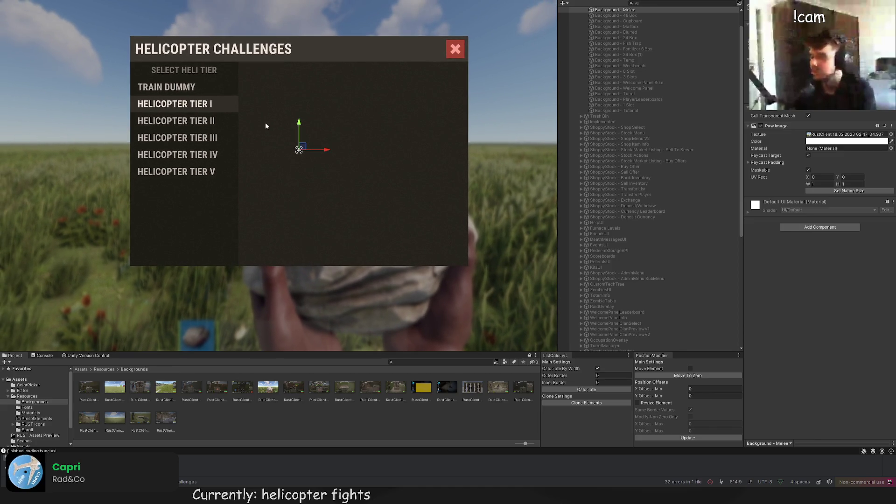
Step: Select the UI Section and move it right beside the tier list (Offset X 180)
scroll(668, 284, "down", 10)
left_click(581, 236)
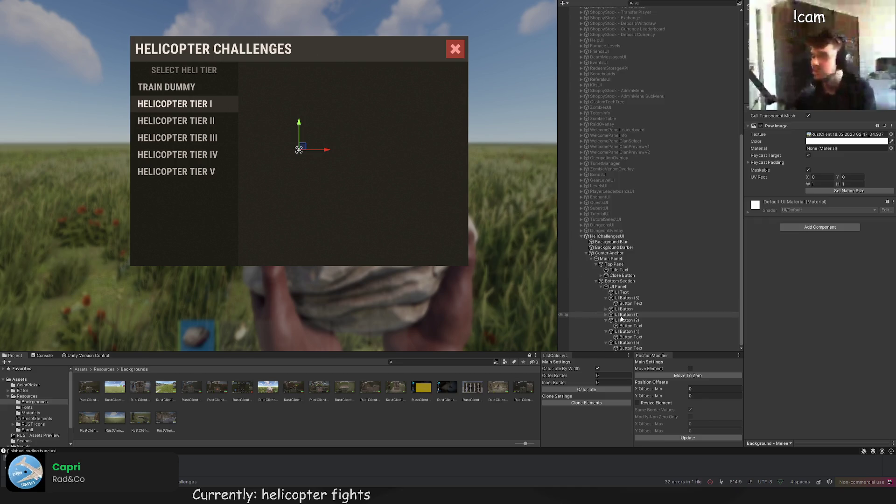
left_click(627, 343)
left_click(624, 287)
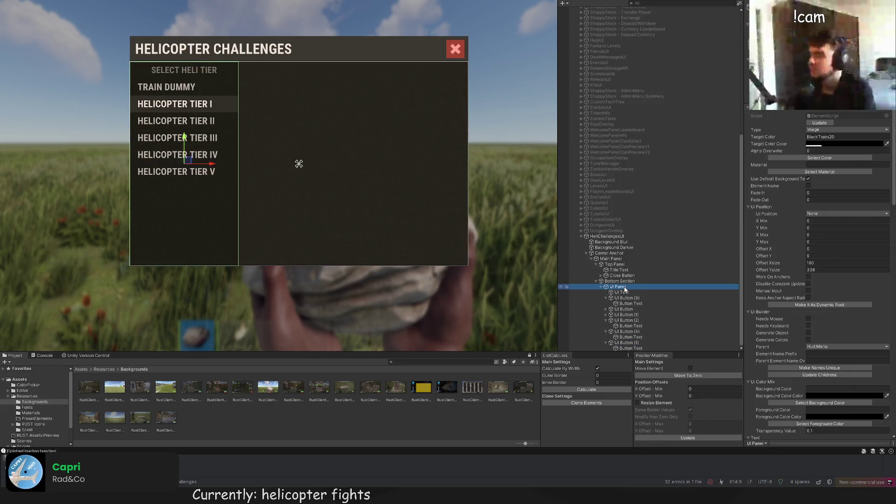
left_click(625, 282)
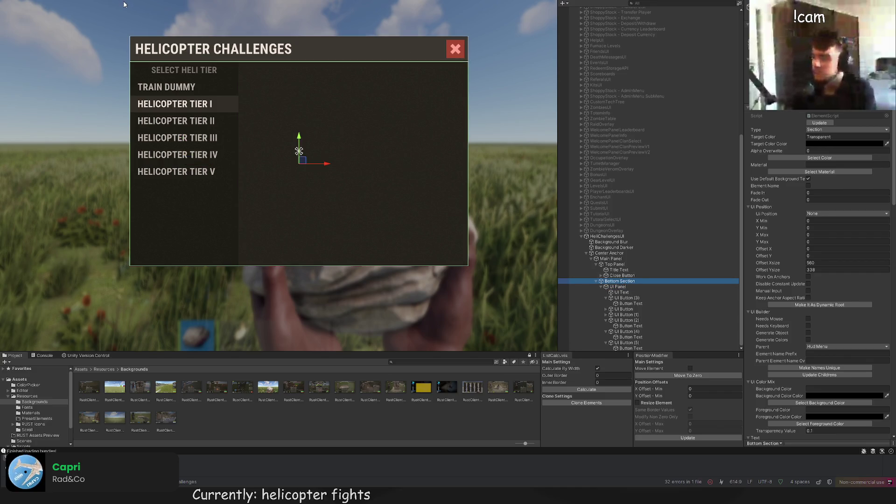
left_click(187, 223)
mouse_move(186, 224)
left_mouse_down()
mouse_move(292, 229)
mouse_move(292, 237)
mouse_move(303, 224)
left_mouse_up()
Step: Resize the UI Section to 380x338 to fill the panel's right side
scroll(265, 228, "up", 3)
scroll(314, 295, "down", 3)
mouse_move(280, 242)
left_mouse_down()
mouse_move(386, 139)
mouse_move(493, 63)
left_mouse_up()
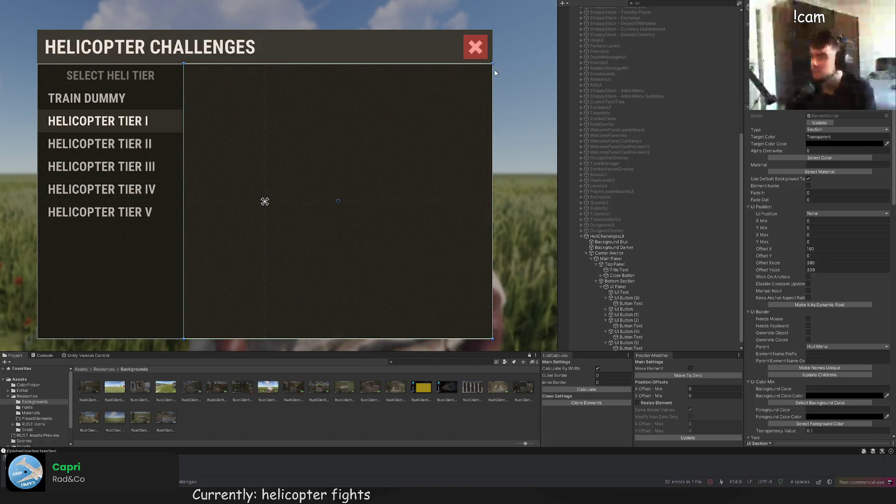
scroll(490, 65, "up", 2)
scroll(444, 123, "down", 3)
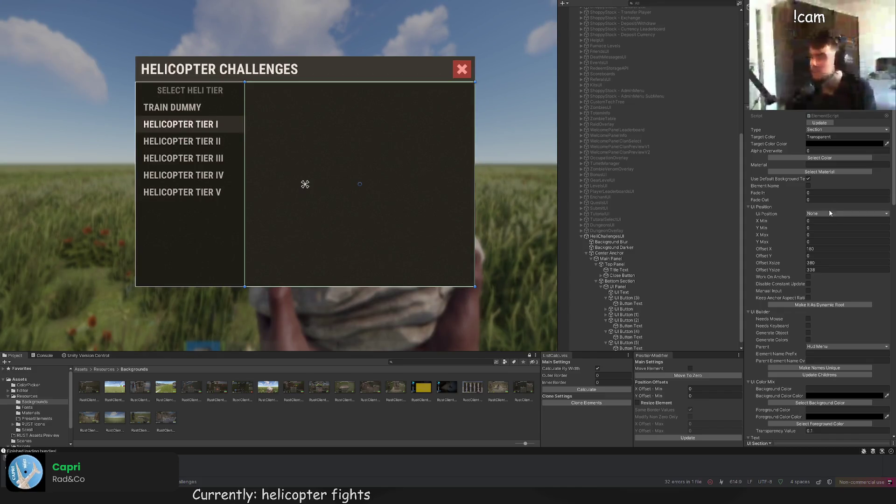
scroll(631, 334, "down", 1)
Step: Collapse the tier button entries and move the Example Text to the section's top
left_click(606, 337)
left_click(606, 332)
left_click(606, 326)
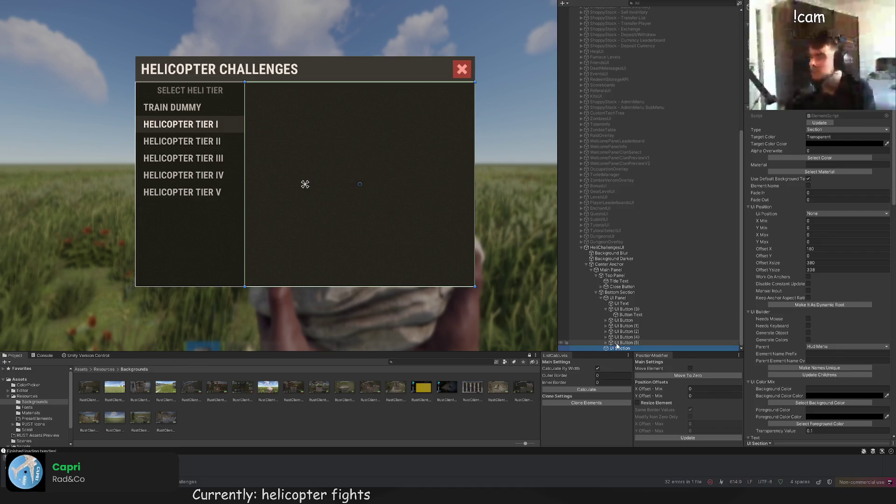
scroll(502, 251, "down", 2)
left_click_drag(371, 228, 350, 174)
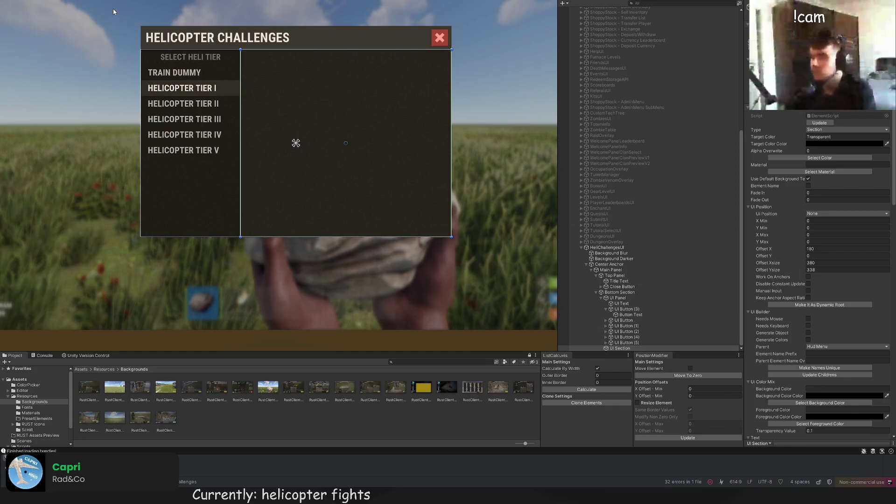
left_click_drag(299, 34, 299, 3)
Step: Replace the Example Text with 'HELICOPTER TIER I'
scroll(248, 64, "up", 5)
scroll(362, 159, "up", 1)
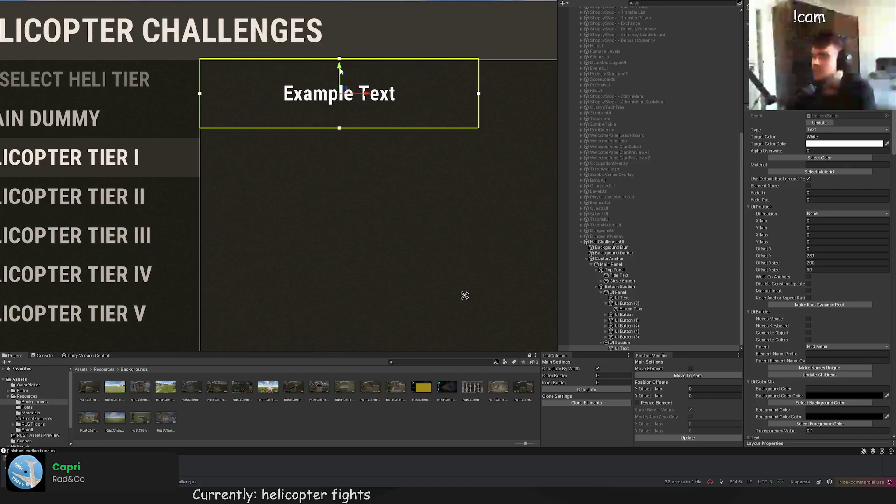
scroll(805, 291, "down", 15)
scroll(804, 291, "down", 3)
left_click(794, 254)
key("ctrl+a")
type("HELICOPTER TIER I")
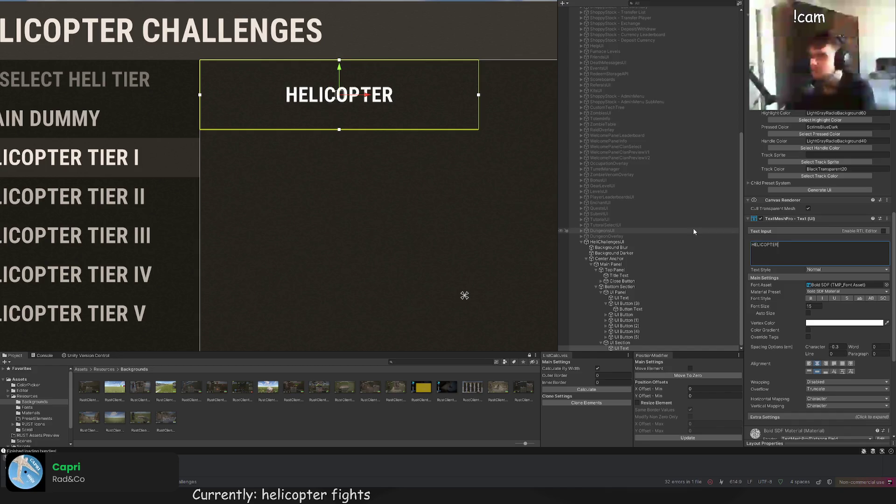
Step: Left- and top-align the heading and shrink its text box
left_click(809, 364)
left_click(808, 372)
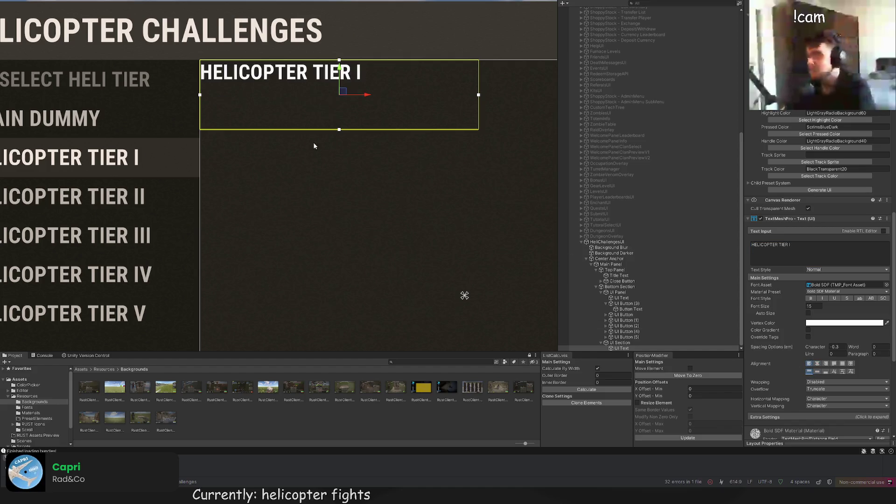
scroll(276, 119, "up", 2)
left_click_drag(171, 37, 190, 46)
scroll(827, 168, "up", 10)
scroll(828, 168, "up", 10)
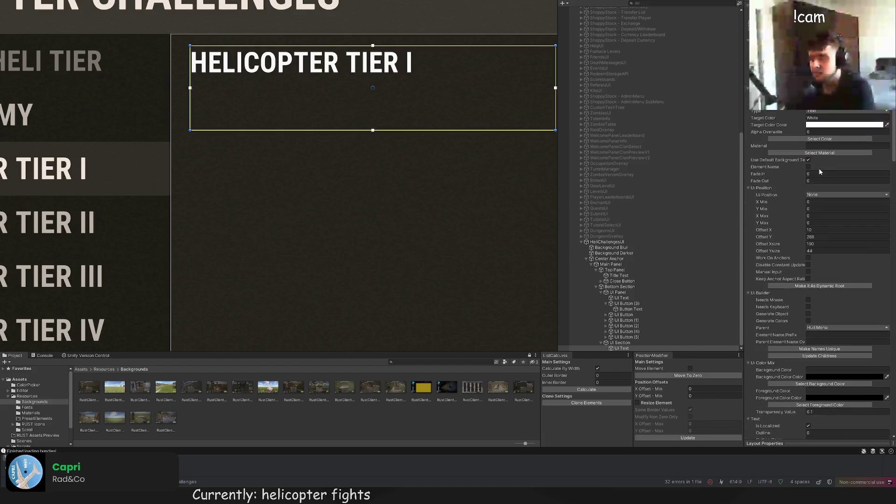
left_click_drag(225, 46, 225, 43)
scroll(833, 296, "down", 5)
scroll(832, 296, "down", 10)
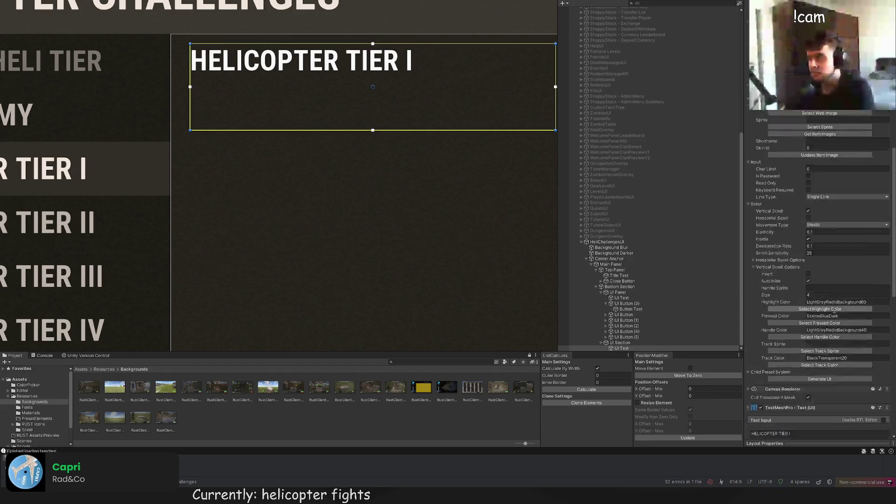
Step: Set the heading's font size to 20
left_click(814, 382)
type("20")
scroll(438, 199, "down", 5)
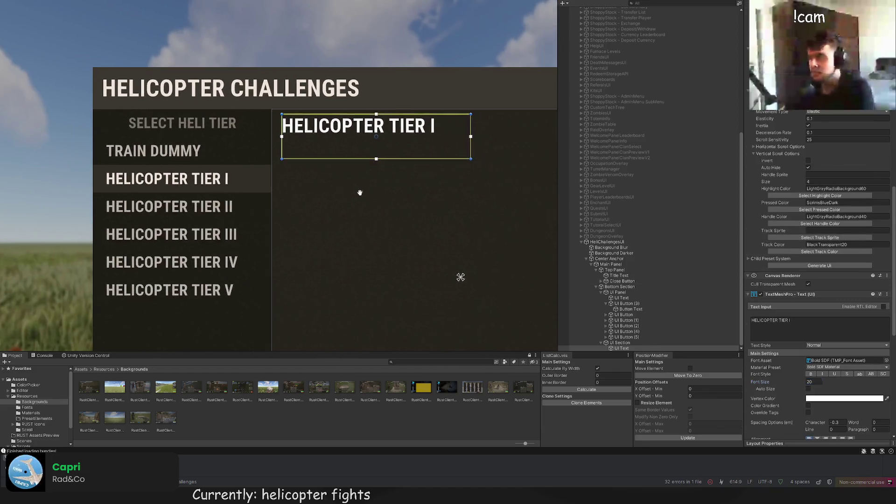
scroll(258, 118, "down", 5)
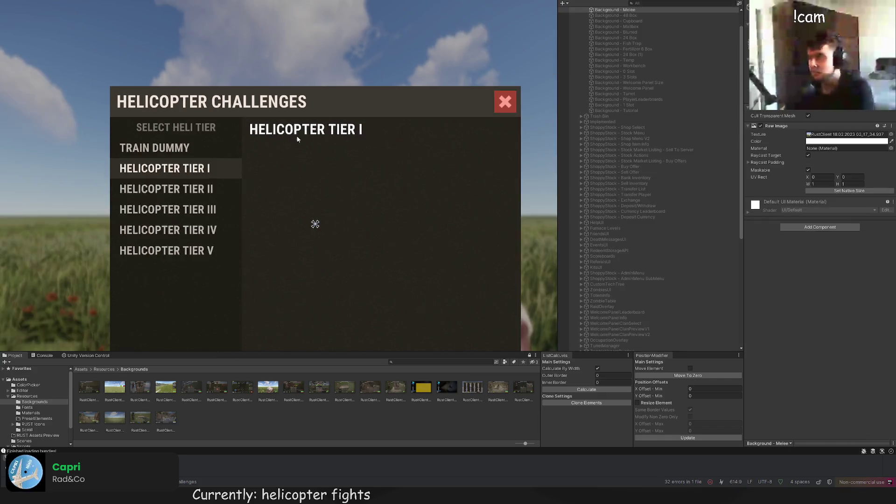
Step: Colour the HELICOPTER TIER I heading LightGray
scroll(826, 164, "up", 15)
left_click(828, 158)
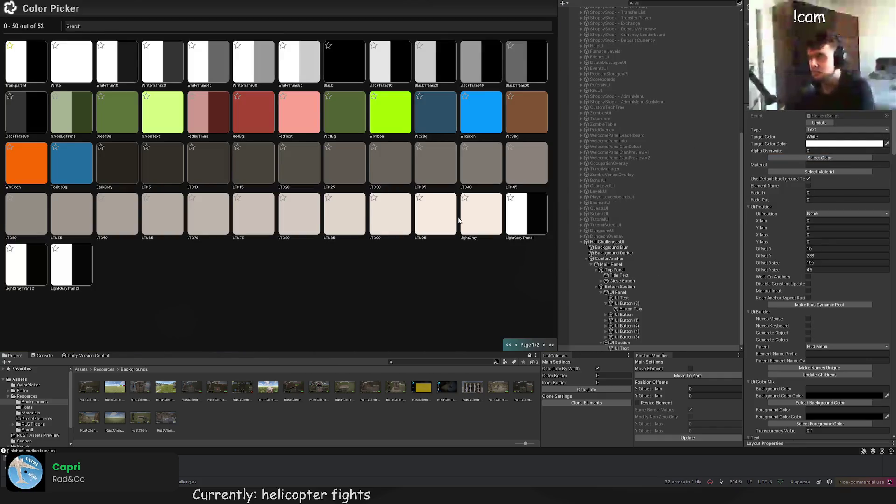
left_click(421, 220)
scroll(358, 139, "down", 2)
scroll(303, 159, "up", 5)
scroll(303, 158, "up", 1)
Step: Shrink the heading's box to a thin strip with Offset Ysize 28
left_click_drag(303, 159, 303, 159)
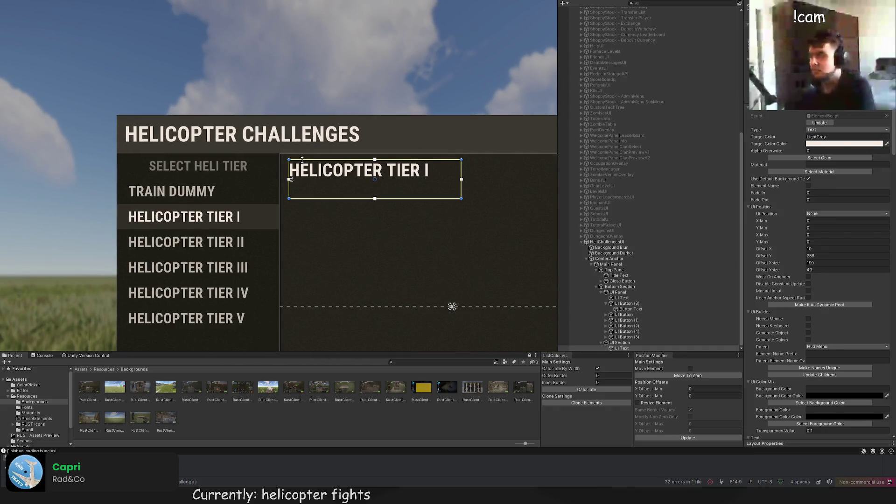
scroll(347, 179, "down", 3)
scroll(399, 204, "up", 3)
mouse_move(424, 187)
left_mouse_down()
mouse_move(424, 172)
mouse_move(520, 156)
left_mouse_up()
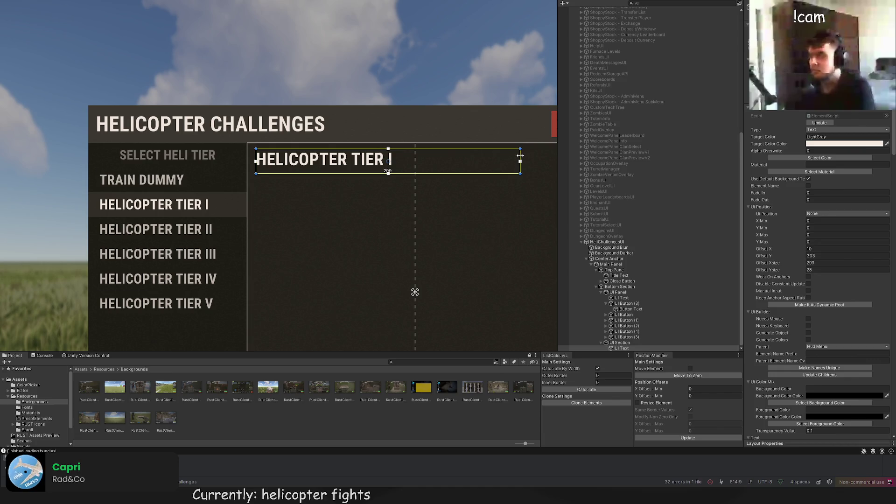
left_click(502, 225)
key("f")
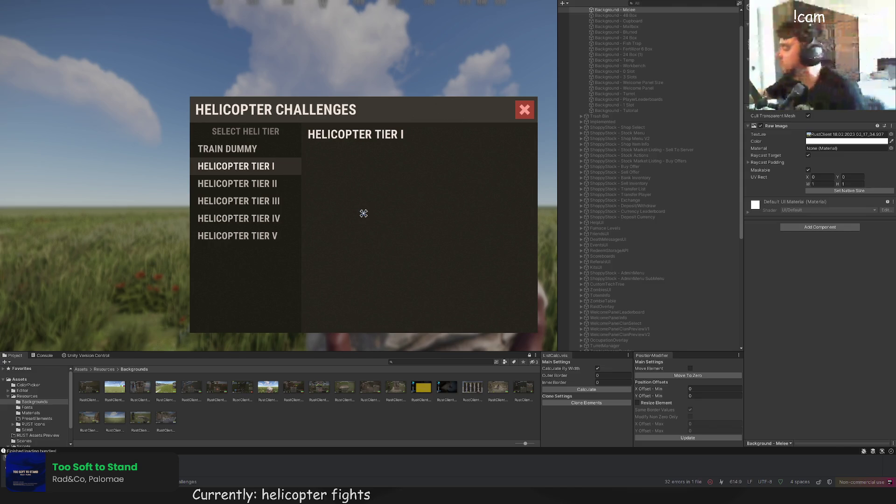
Step: Scroll through the finished HeliChallengesUI hierarchy with its tier list and heading
scroll(649, 217, "down", 10)
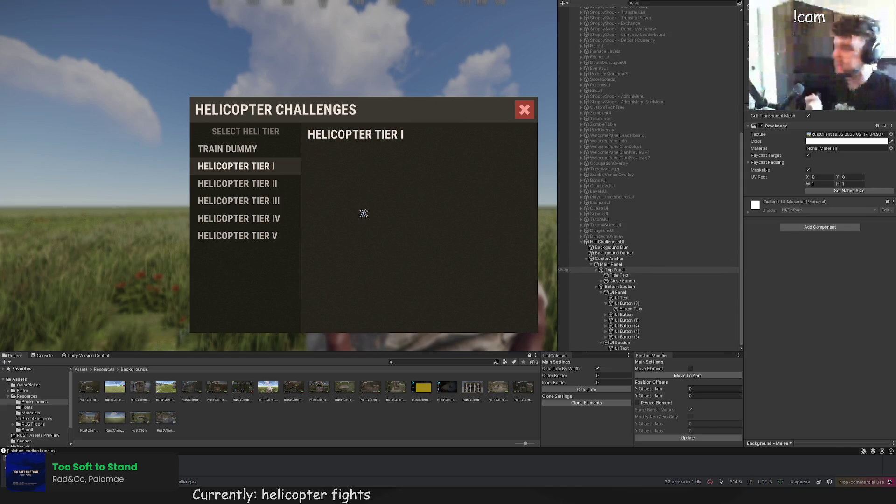
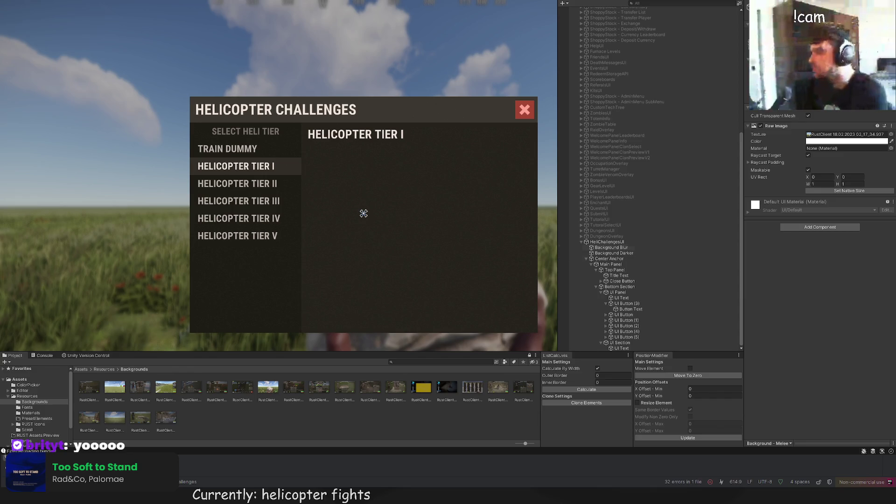
Step: Inspect the Tier V button, bottom section, close button and tier title text in the hierarchy
left_click(626, 338)
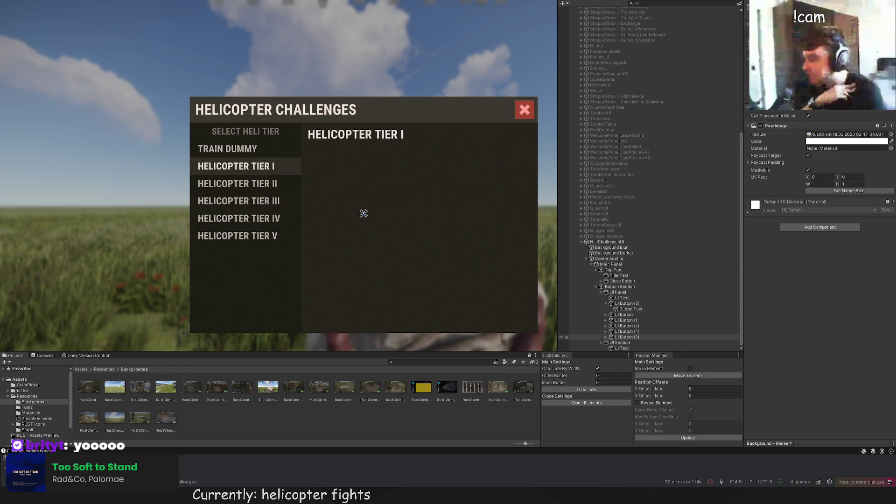
scroll(540, 246, "up", 2)
left_click(633, 314)
left_click(619, 287)
left_click(622, 281)
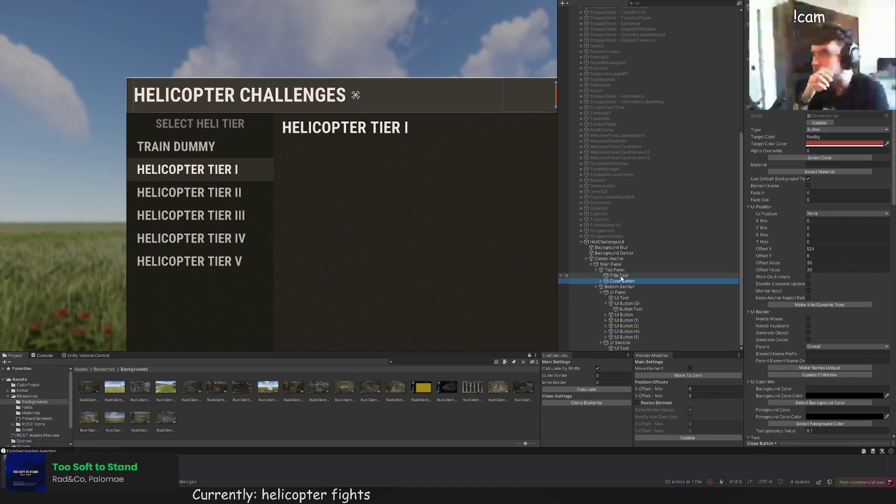
left_click(621, 348)
scroll(332, 191, "up", 3)
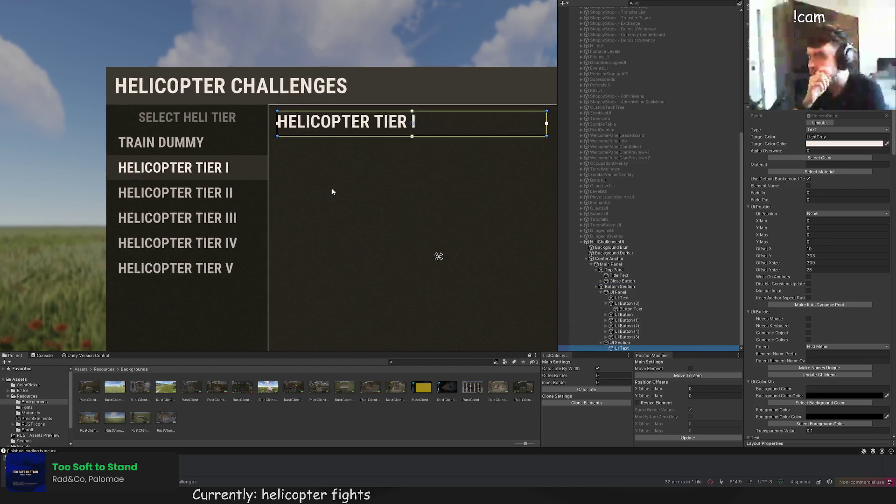
left_click_drag(330, 116, 329, 116)
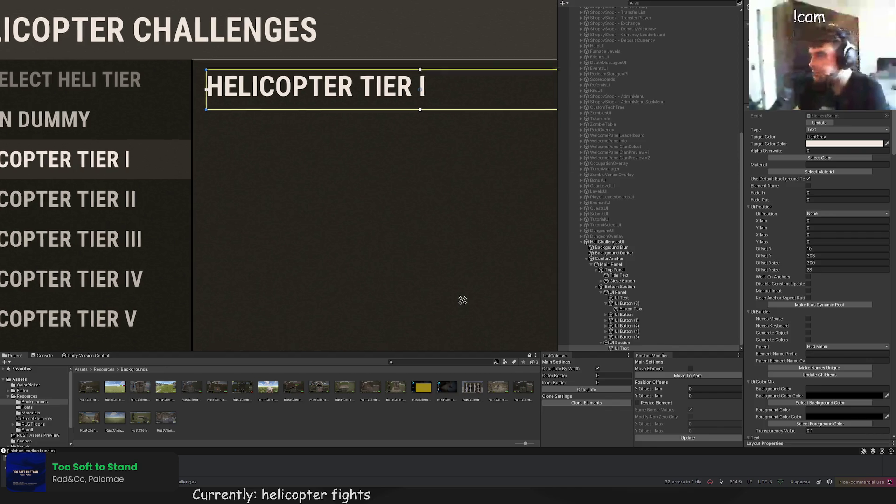
left_click(620, 343)
left_click(621, 348)
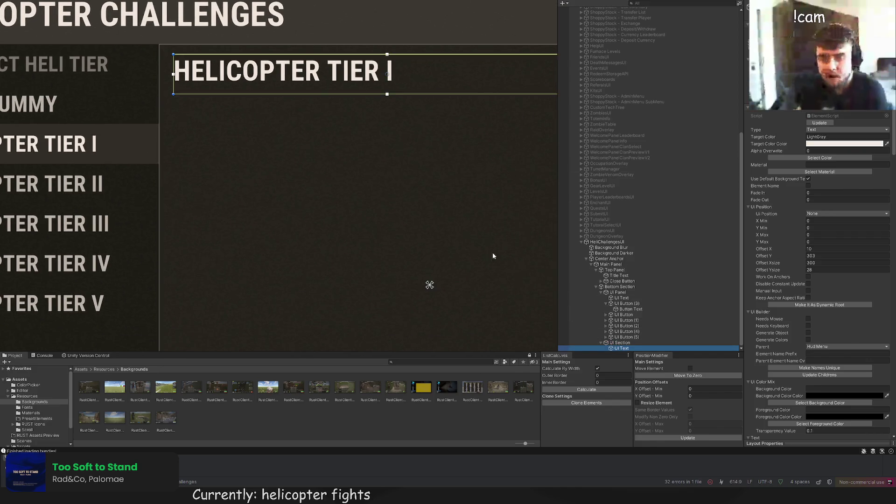
scroll(492, 253, "down", 3)
scroll(360, 181, "up", 5)
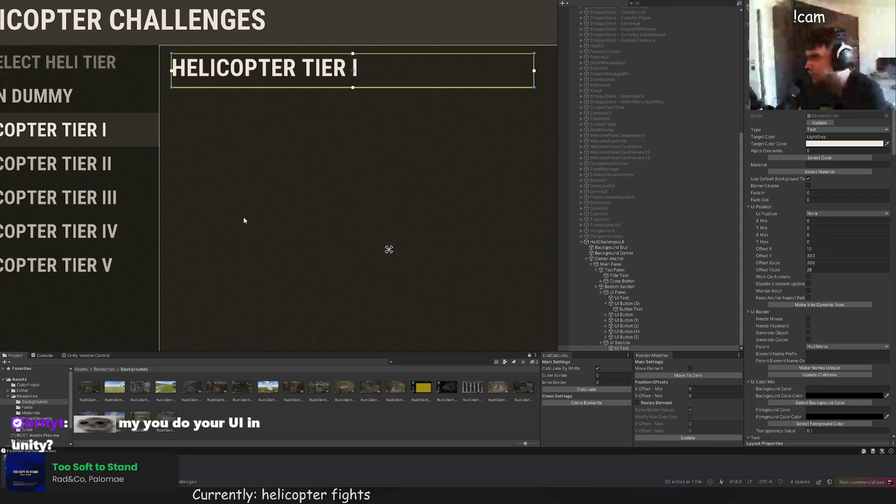
Step: Reframe the panel view and select the Tier I title text
scroll(820, 313, "down", 15)
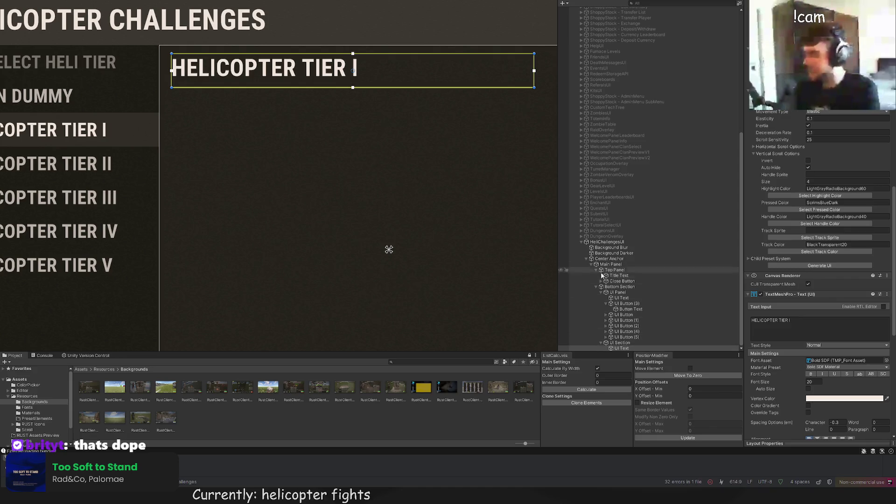
scroll(429, 218, "down", 5)
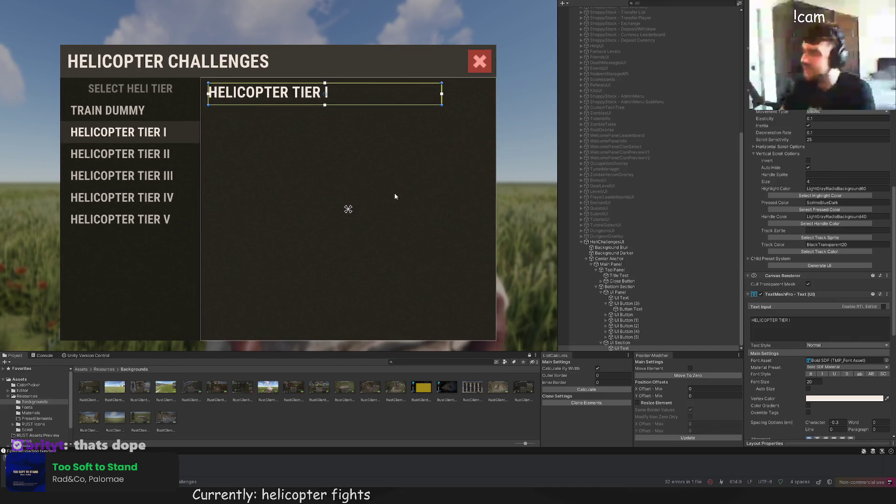
scroll(285, 133, "up", 2)
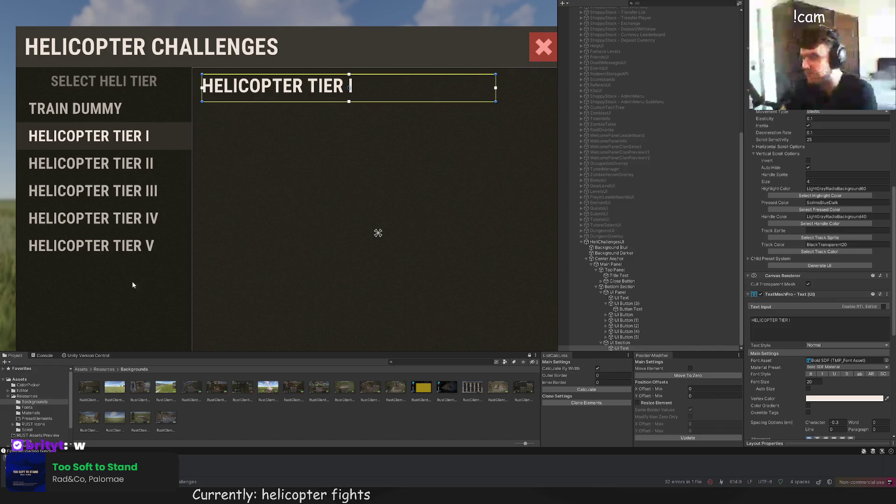
key("Right")
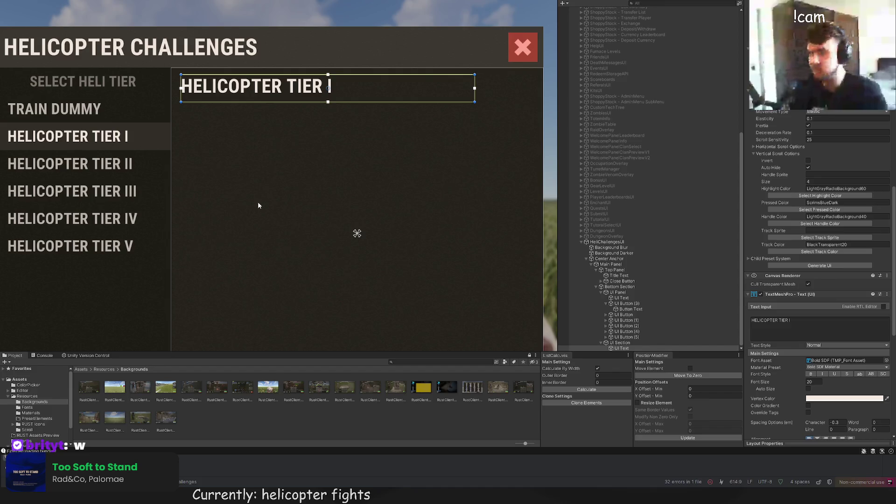
key("Left")
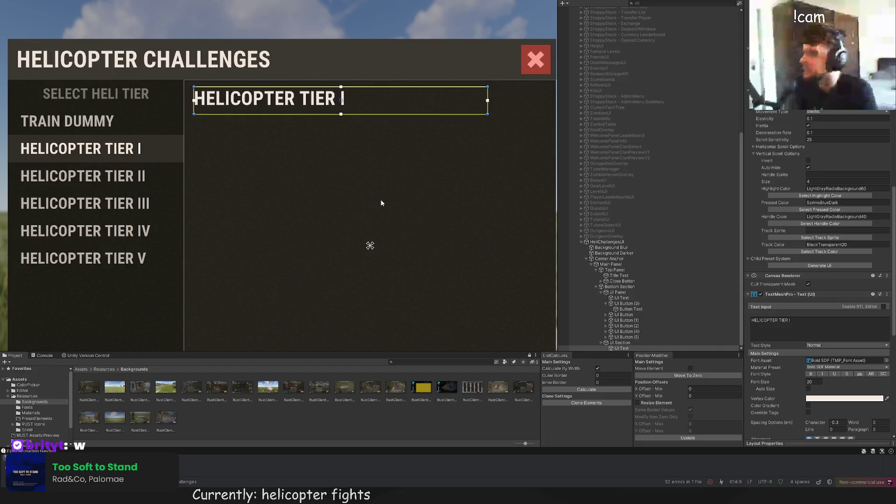
scroll(789, 229, "up", 4)
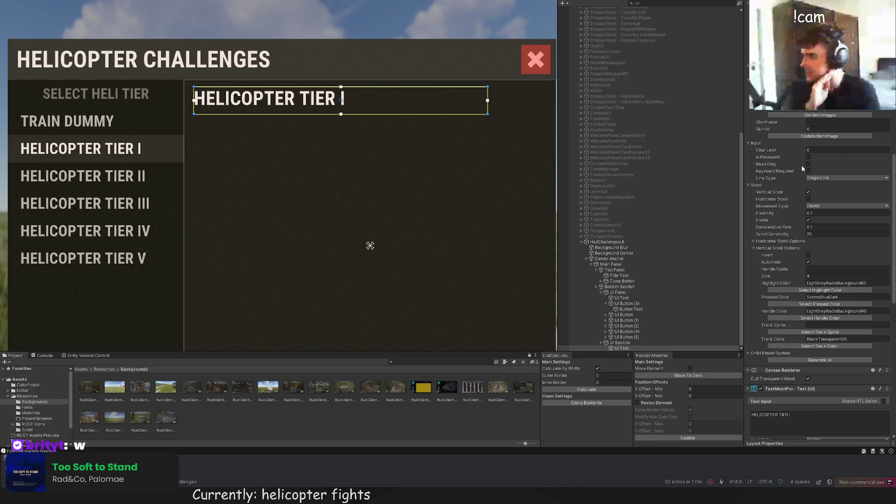
scroll(806, 168, "up", 1)
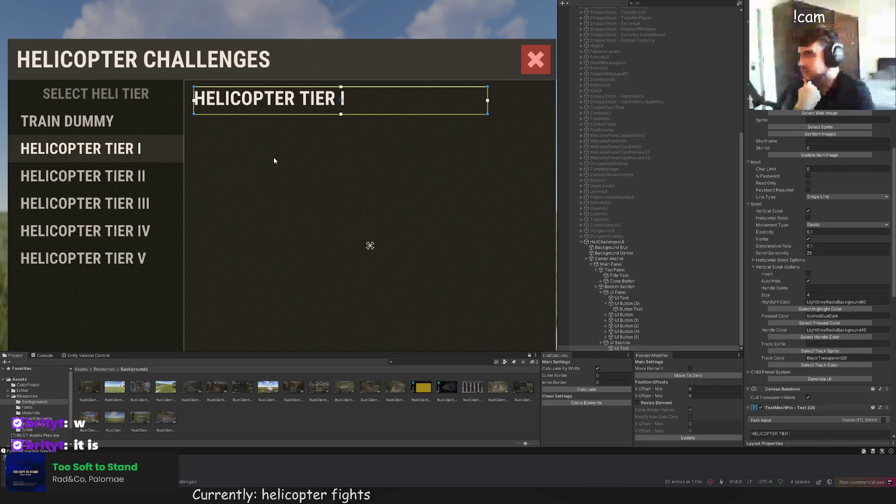
scroll(442, 204, "up", 3)
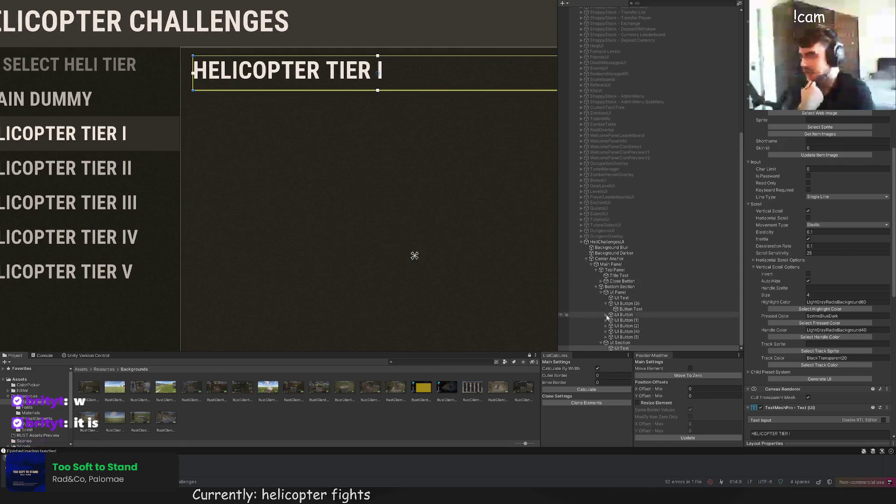
scroll(301, 120, "up", 2)
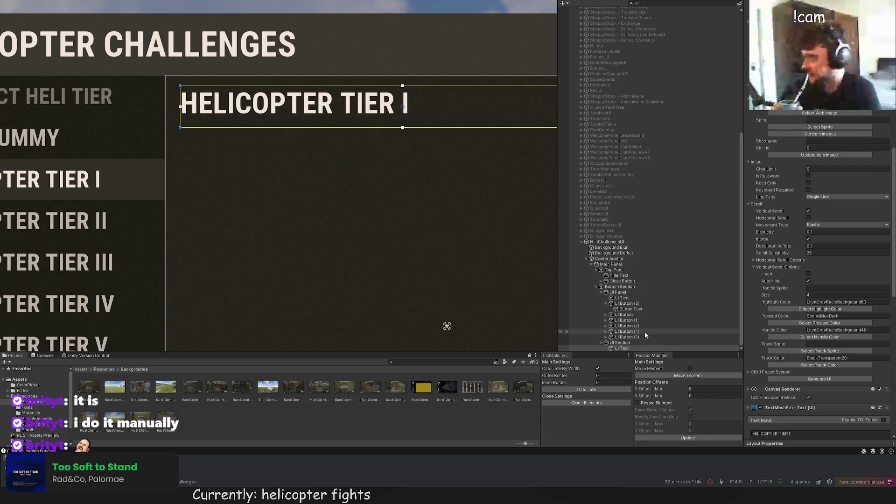
left_click(634, 337)
left_click(636, 343)
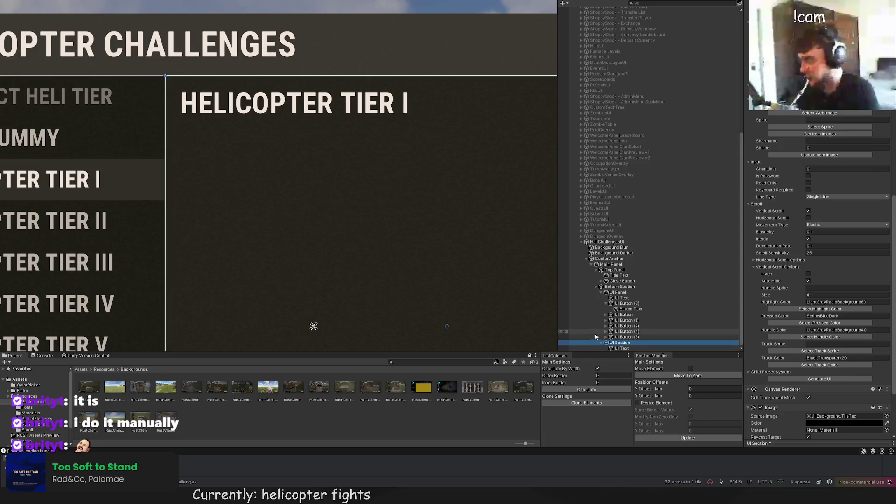
left_click_drag(382, 167, 348, 126)
scroll(386, 142, "down", 2)
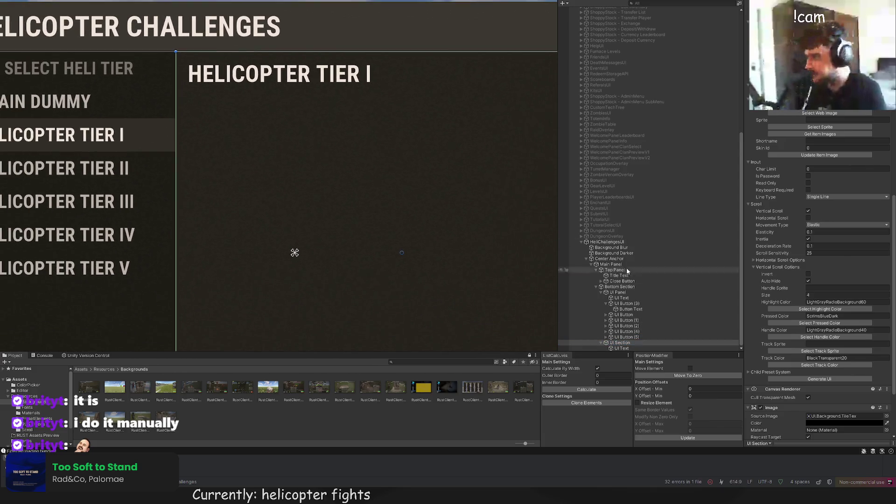
left_click(636, 349)
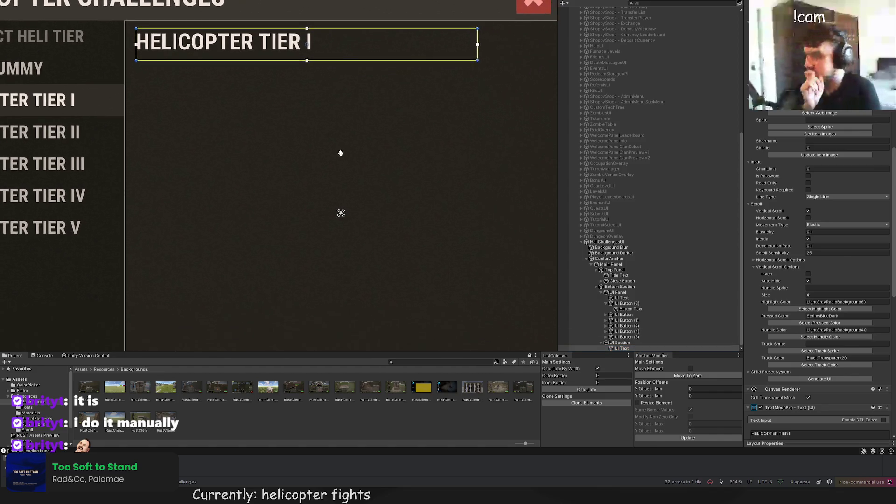
scroll(345, 152, "down", 2)
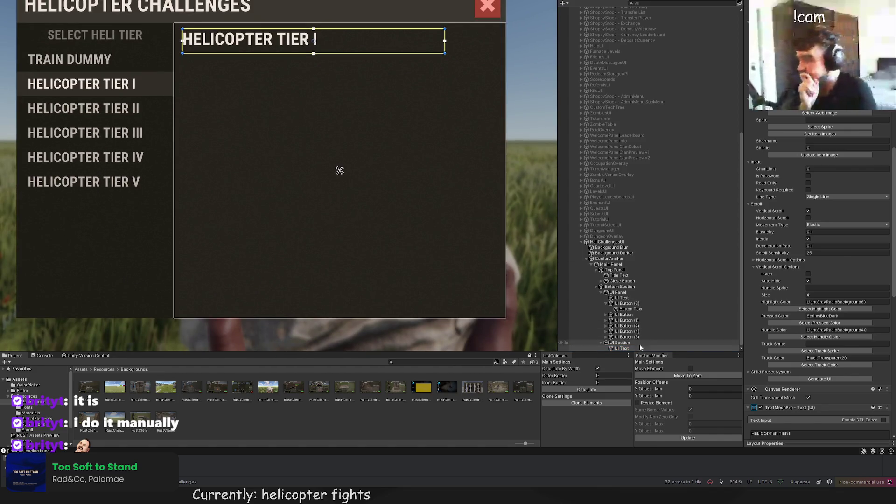
left_click(624, 344)
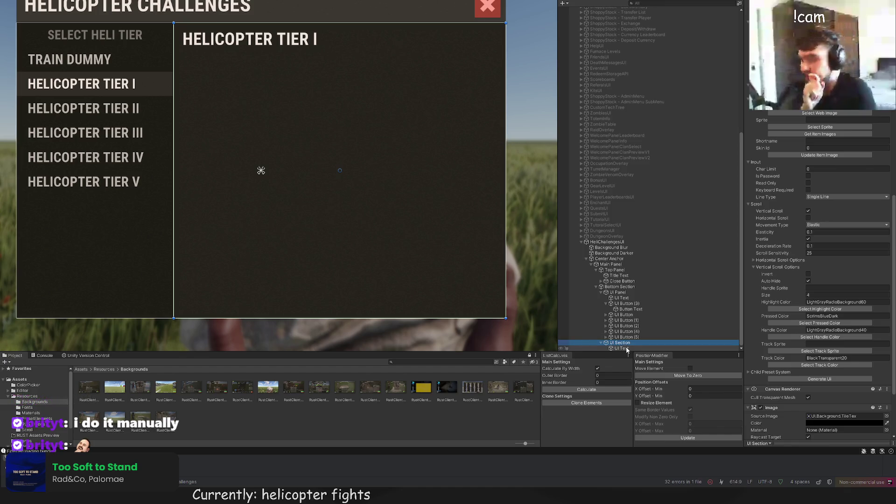
left_click(626, 348)
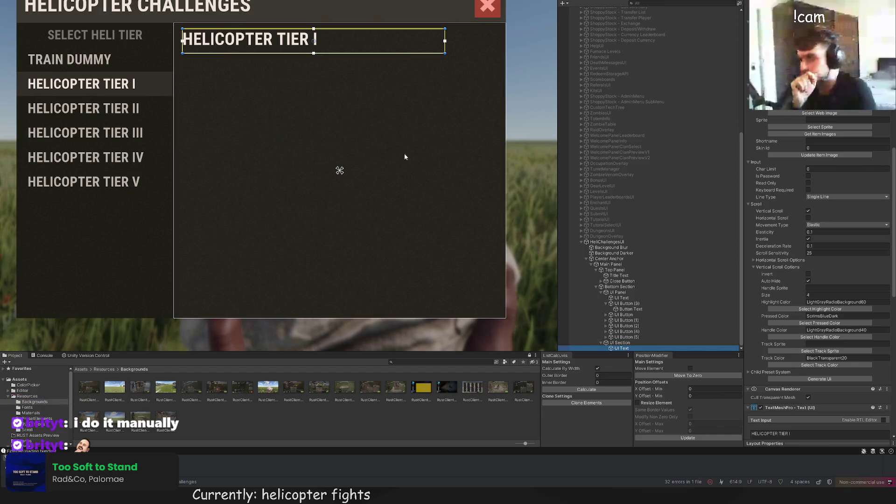
Step: Duplicate the tier title, move the copy down, and centre it vertically
key("w")
left_click_drag(332, 43, 333, 242)
scroll(792, 286, "down", 5)
scroll(791, 287, "down", 10)
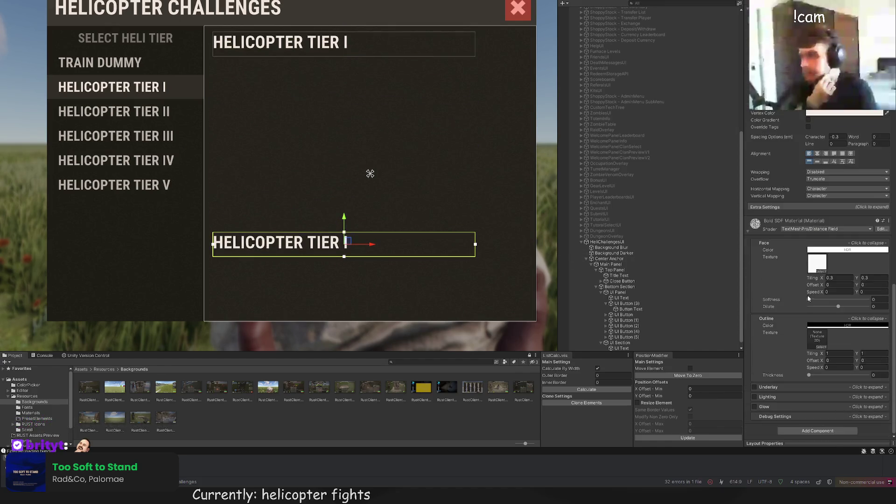
left_click(817, 162)
scroll(392, 243, "up", 2)
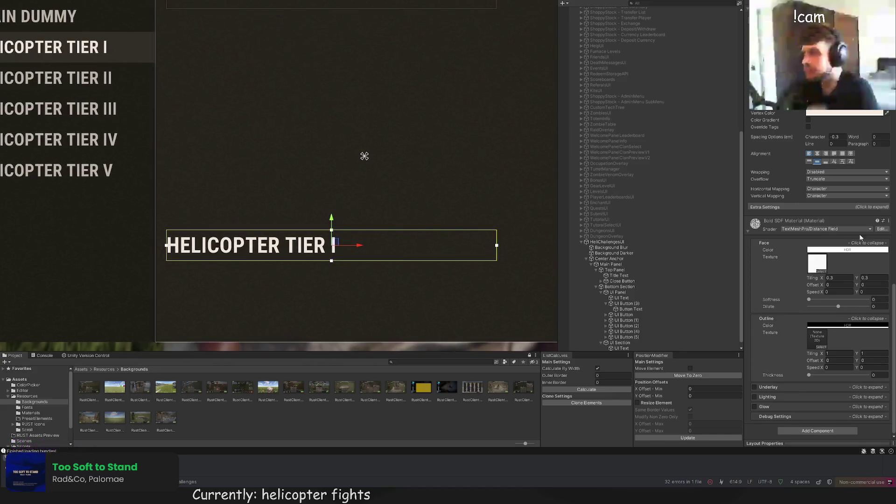
scroll(790, 280, "up", 10)
Step: Change the copied label's text to 'REQUIREMENTS' with font size 26
left_click(791, 301)
key("ctrl+a")
type("REQUIREMENTS")
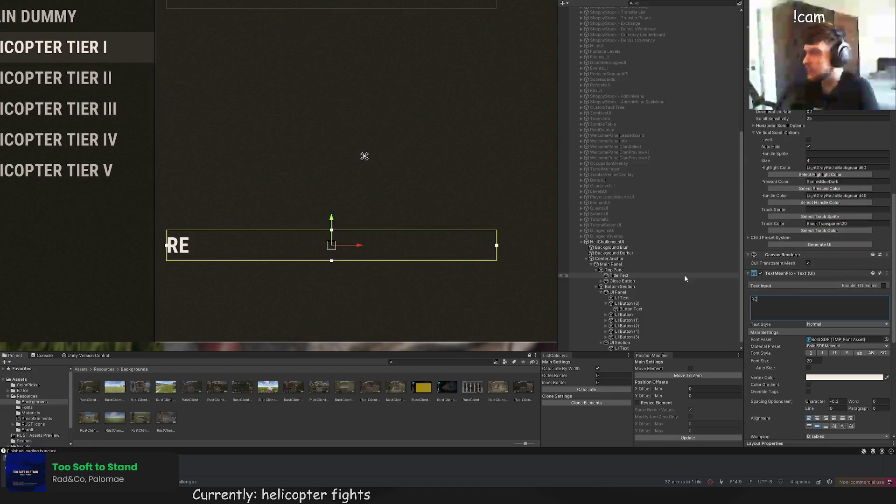
left_click(815, 361)
type("26")
key("Return")
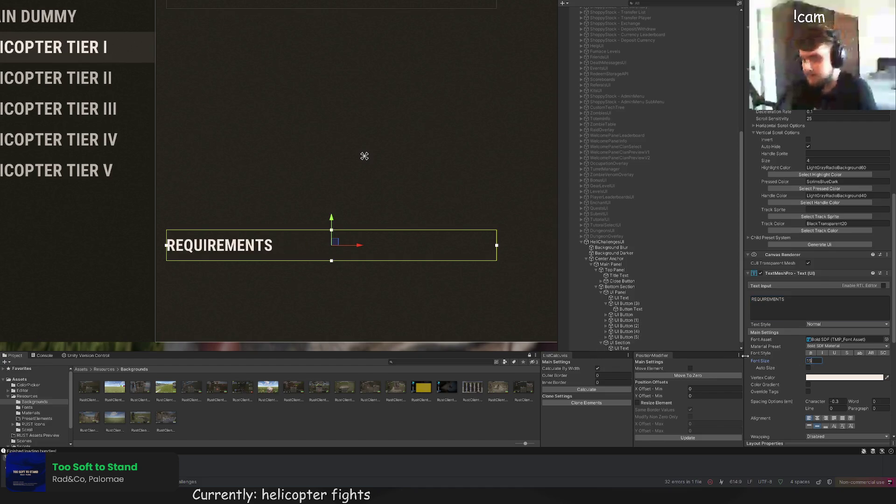
scroll(818, 187, "up", 10)
scroll(819, 130, "up", 3)
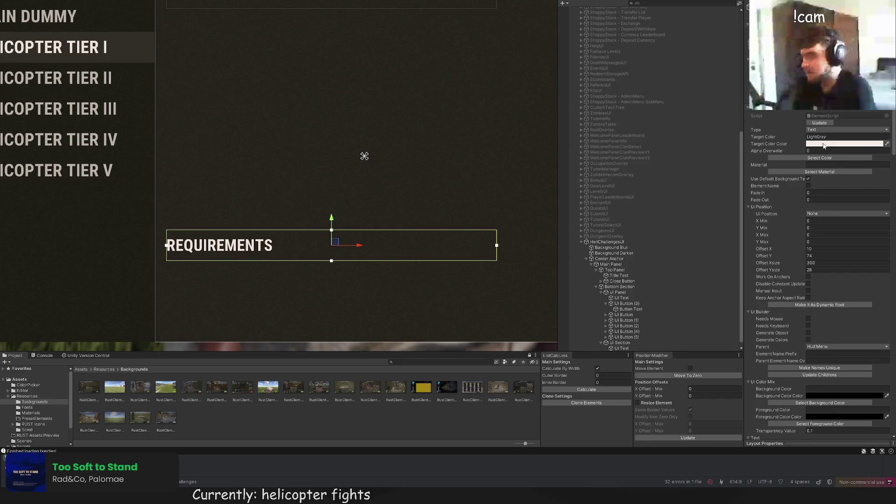
Step: Colour the REQUIREMENTS label LTD80 and shrink its text box height
left_click(782, 158)
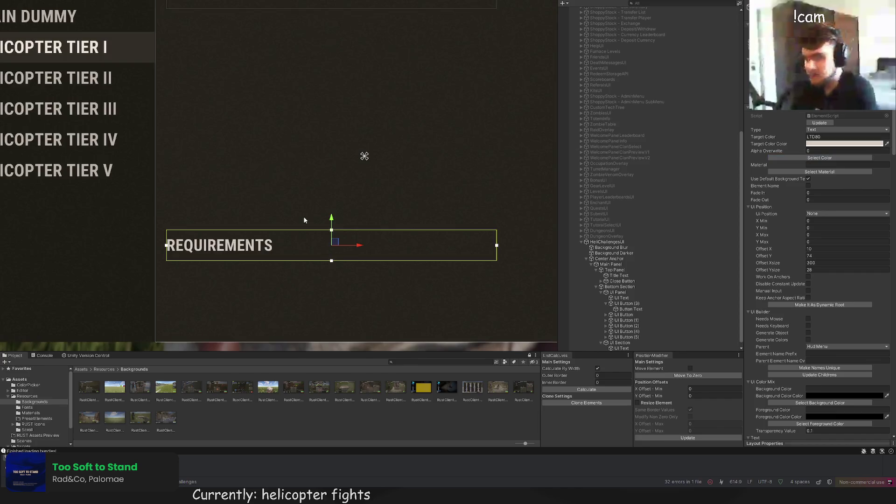
left_click(304, 218)
left_click_drag(253, 262, 253, 254)
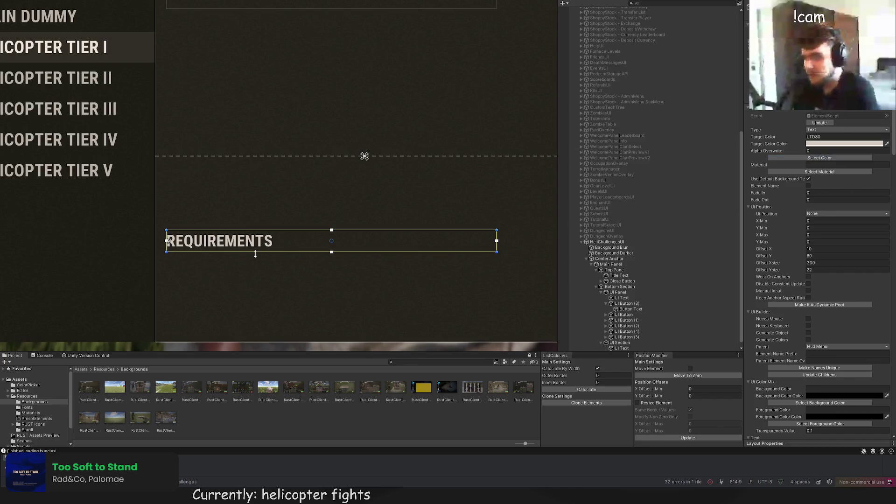
left_click(256, 211)
scroll(261, 210, "down", 3)
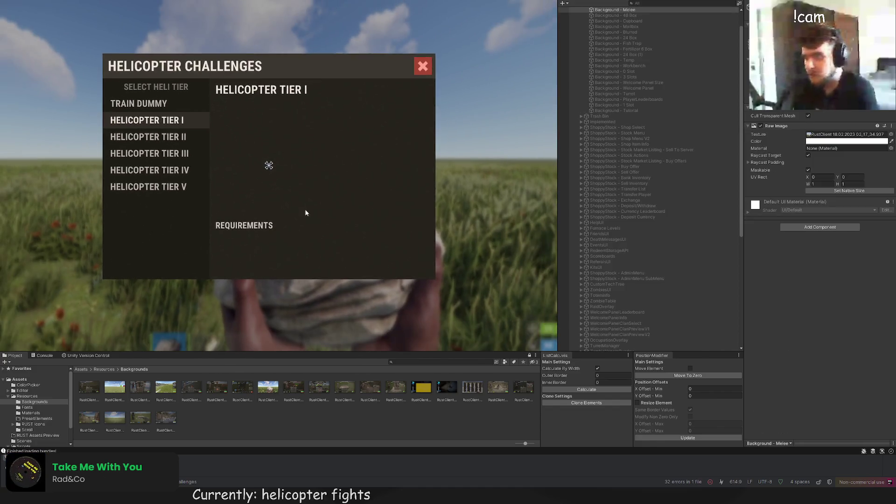
Step: Set the new button's target colour to GreenBg and widen it
left_click(310, 228)
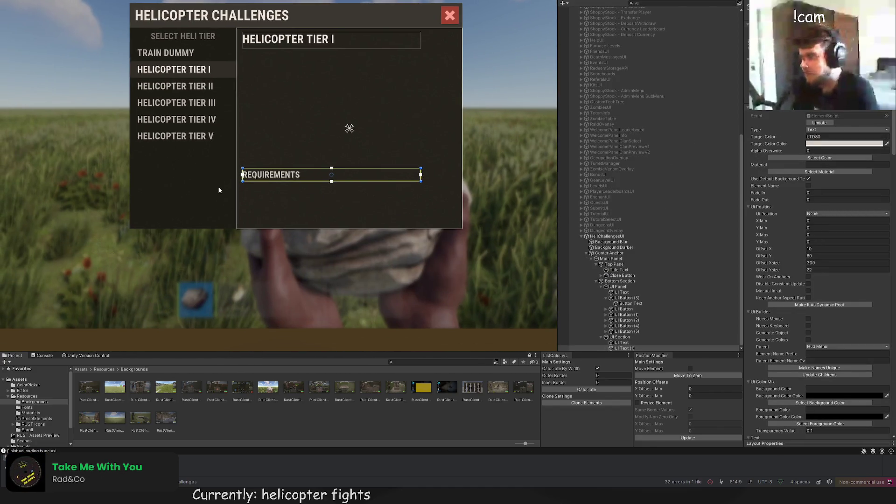
scroll(241, 134, "down", 2)
left_click(241, 135)
scroll(260, 147, "up", 2)
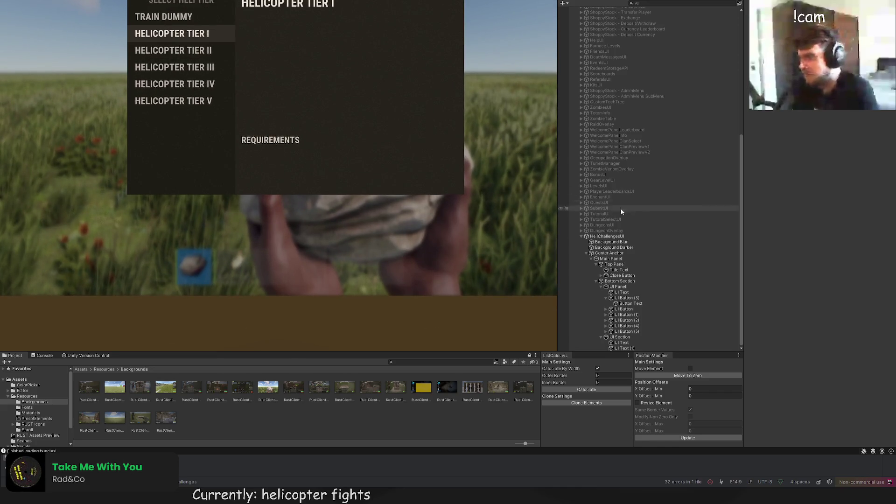
left_click(637, 336)
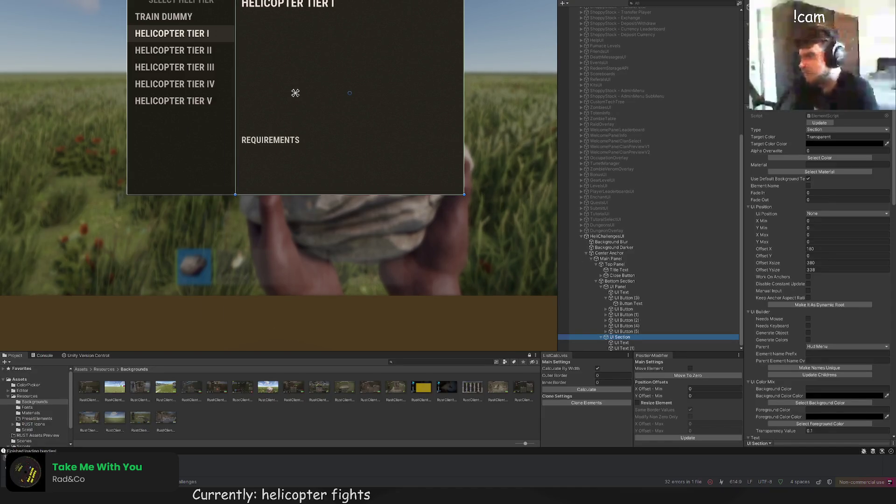
left_click(124, 31)
left_click(819, 158)
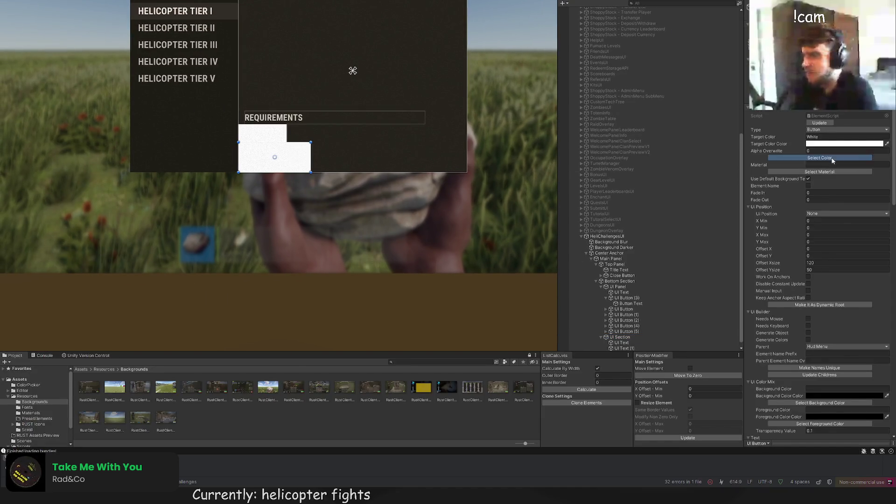
left_click(121, 108)
mouse_move(310, 152)
left_mouse_down()
mouse_move(384, 153)
mouse_move(334, 152)
mouse_move(335, 140)
mouse_move(404, 138)
left_mouse_up()
scroll(334, 153, "up", 2)
Step: Delete the button's leftover white image child
key("w")
scroll(616, 350, "down", 1)
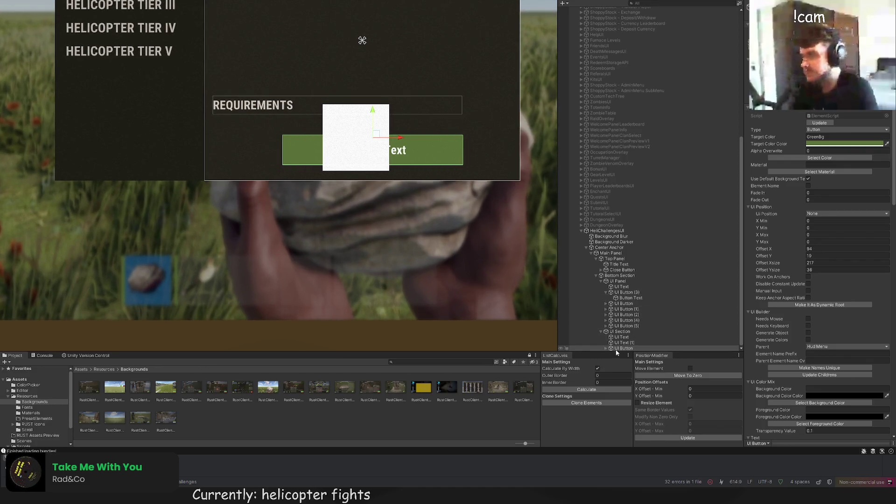
left_click(605, 350)
left_click(624, 346)
left_click(629, 348)
key("Delete")
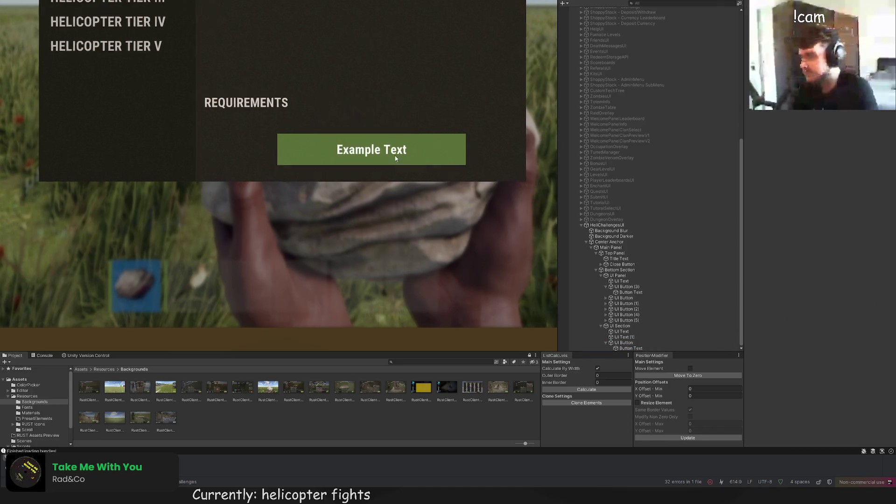
Step: Reposition the green button and narrow it to 200 wide
left_click(624, 343)
scroll(366, 120, "down", 2)
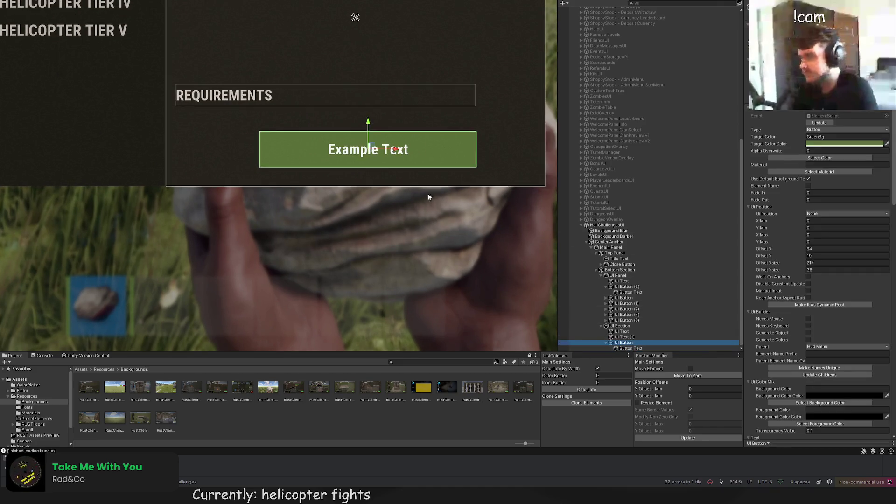
scroll(393, 186, "up", 2)
mouse_move(393, 186)
left_mouse_down()
mouse_move(394, 74)
mouse_move(383, 78)
mouse_move(376, 104)
left_mouse_up()
scroll(393, 91, "up", 2)
scroll(393, 92, "up", 3)
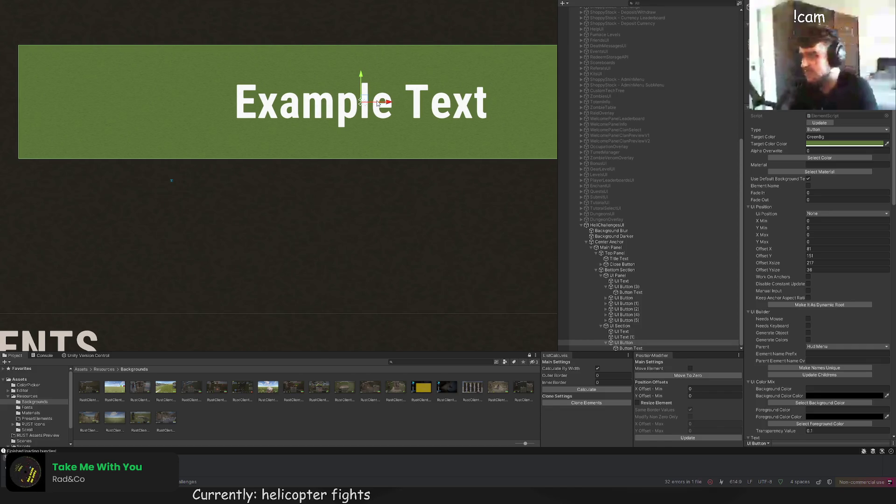
scroll(362, 93, "up", 4)
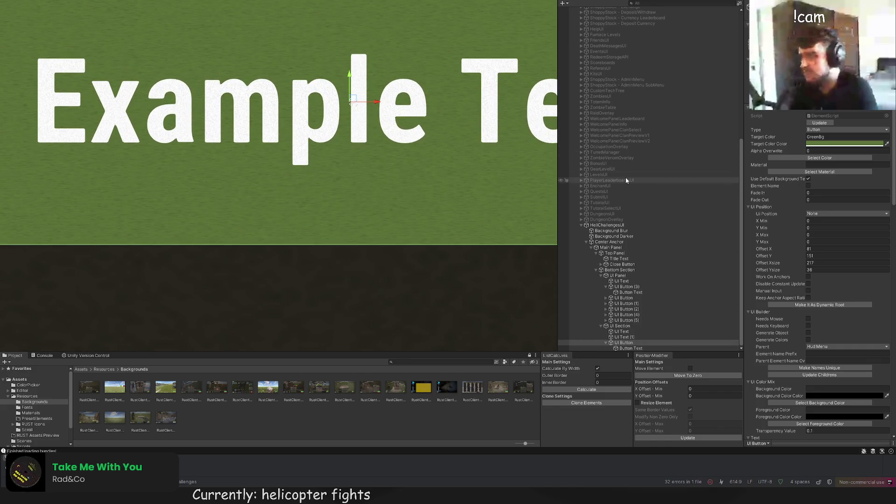
scroll(402, 99, "down", 5)
key("Left")
key("Left")
key("Left")
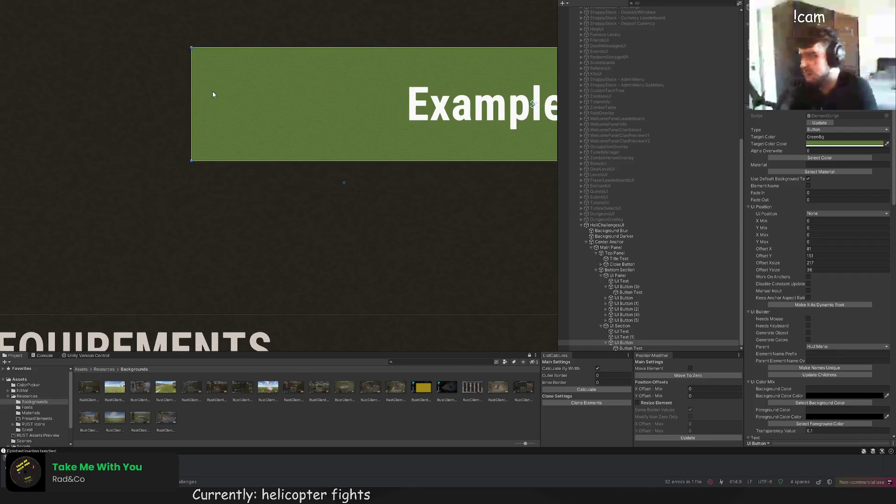
left_click_drag(191, 87, 246, 90)
key("Right")
key("Right")
key("Right")
key("w")
left_click_drag(469, 103, 444, 105)
scroll(411, 81, "up", 2)
scroll(397, 135, "down", 2)
Step: Move the green button down beneath the REQUIREMENTS heading
key("t")
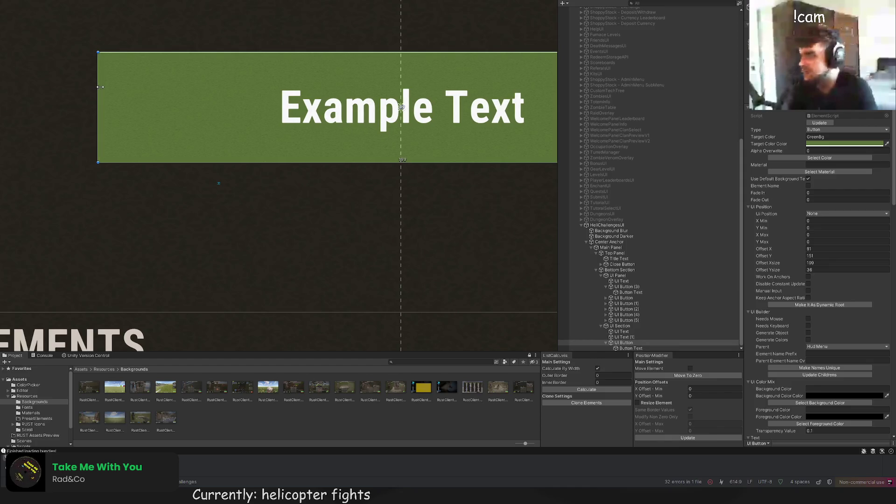
key("w")
scroll(362, 88, "down", 3)
left_click_drag(362, 88, 366, 316)
scroll(366, 316, "up", 1)
left_click_drag(359, 164, 355, 151)
scroll(309, 151, "up", 1)
scroll(242, 132, "up", 1)
Step: Trim the button's height to about 25 and fine-tune its position
key("t")
mouse_move(231, 121)
left_mouse_down()
mouse_move(222, 144)
mouse_move(215, 138)
left_mouse_up()
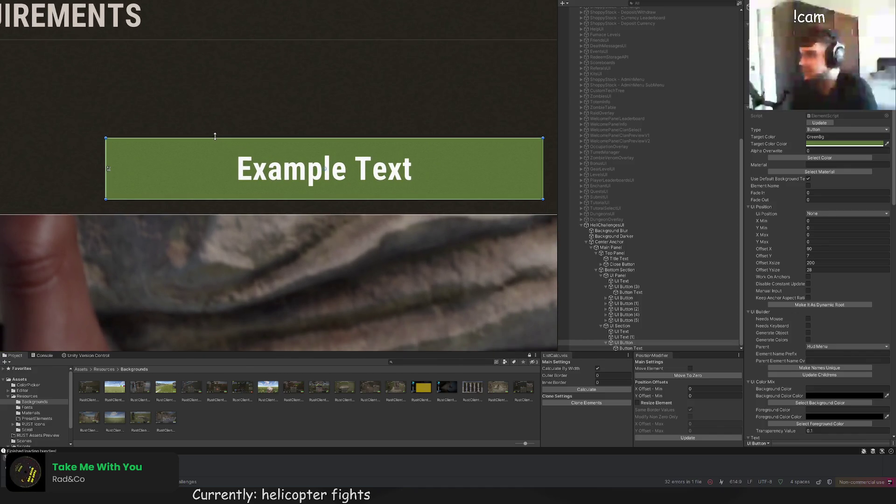
scroll(261, 112, "up", 1)
key("w")
mouse_move(333, 139)
left_mouse_down()
mouse_move(326, 159)
mouse_move(340, 111)
left_mouse_up()
scroll(339, 110, "down", 5)
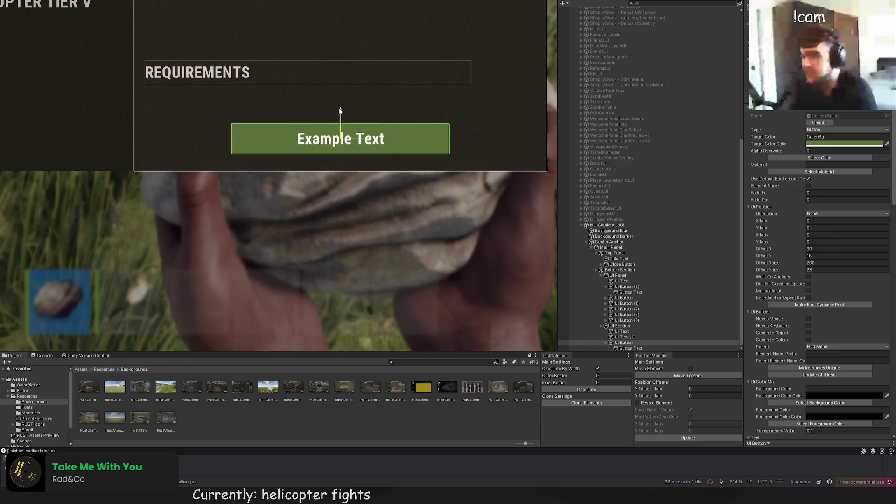
key("t")
scroll(336, 113, "down", 1)
scroll(268, 133, "up", 2)
left_click_drag(274, 120, 274, 123)
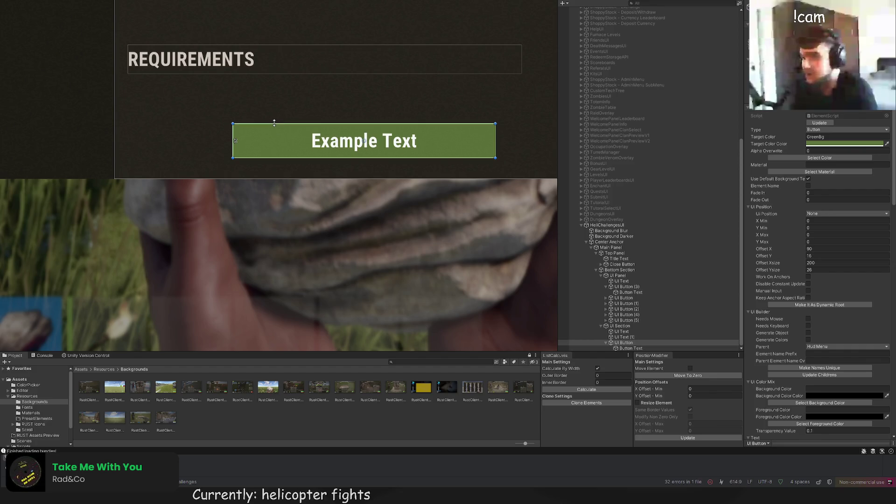
scroll(233, 132, "down", 2)
Step: Set the button label's colour to GreenText
left_click(635, 348)
left_click(769, 157)
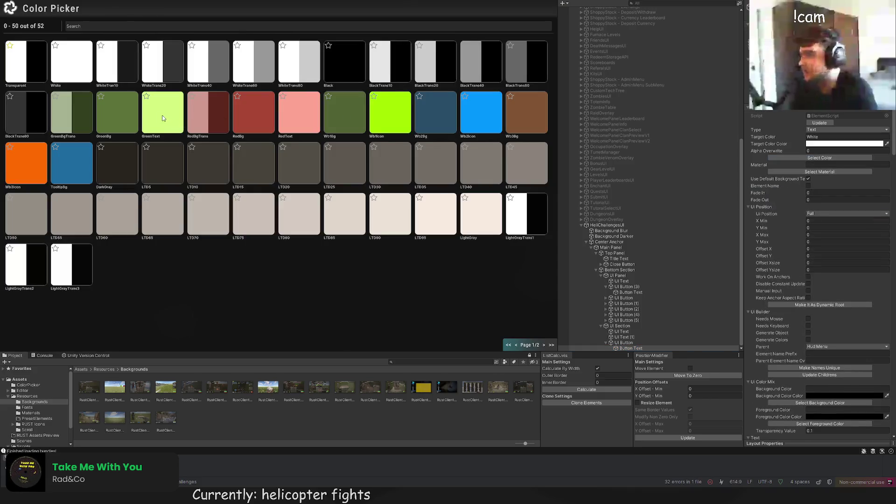
left_click(163, 118)
scroll(802, 305, "down", 10)
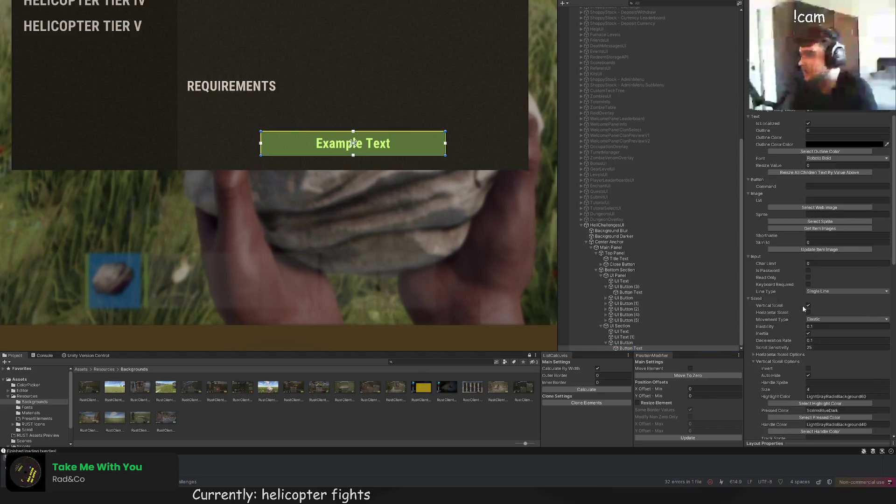
scroll(803, 305, "down", 5)
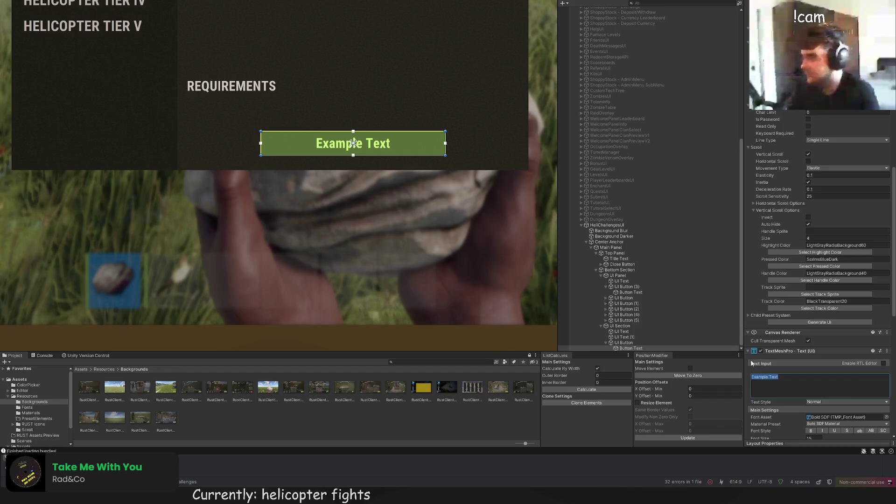
Step: Replace the label's 'Example Text' with 'START HELI FIGHT'
type("STA")
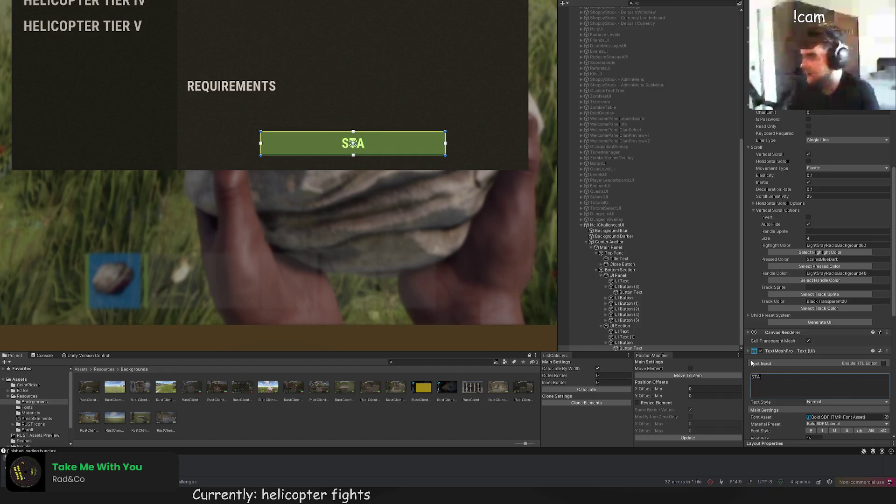
type("HELIU")
key("BackSpace")
type("G")
key("BackSpace")
type("FIGHTR")
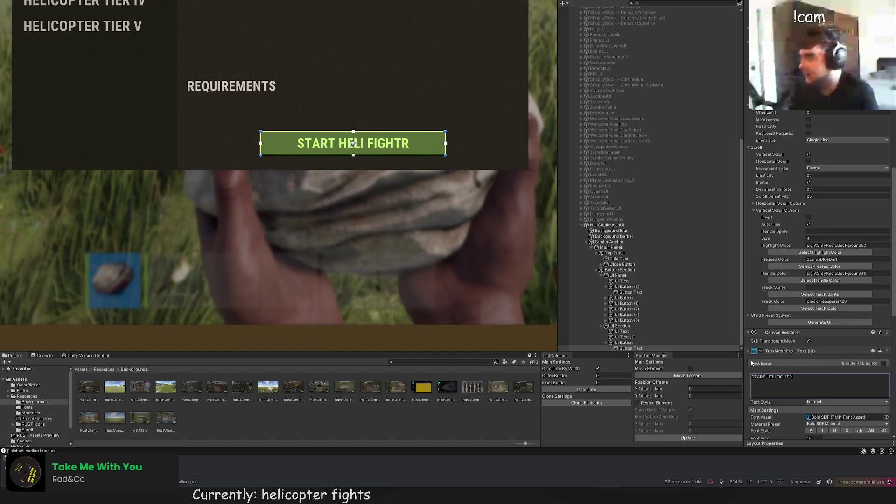
key("BackSpace")
left_click(327, 220)
scroll(335, 248, "down", 3)
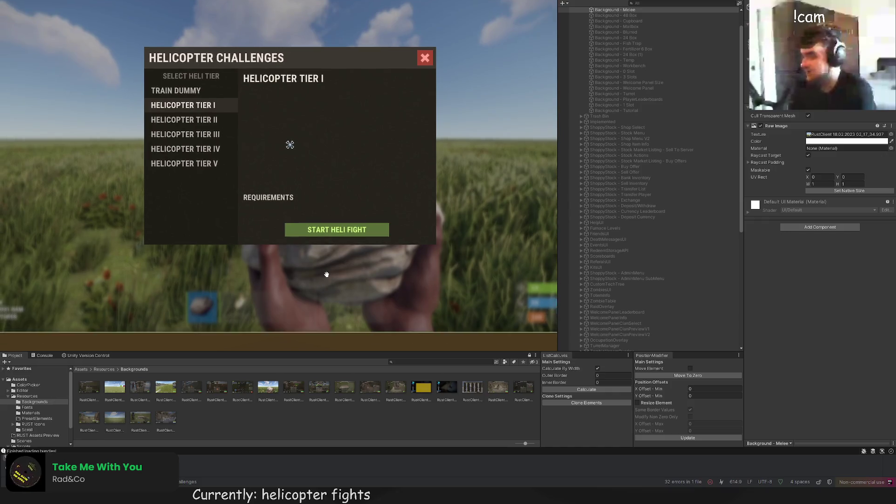
left_click_drag(326, 274, 360, 268)
left_click(406, 271)
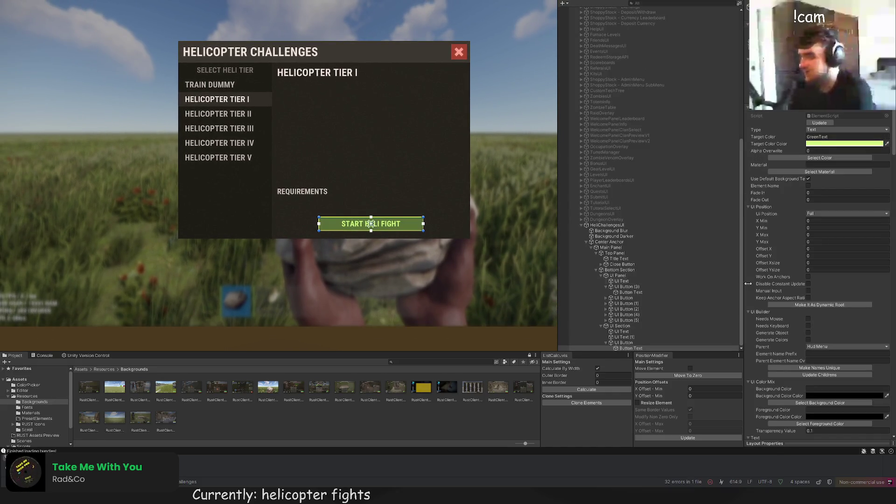
scroll(762, 309, "down", 4)
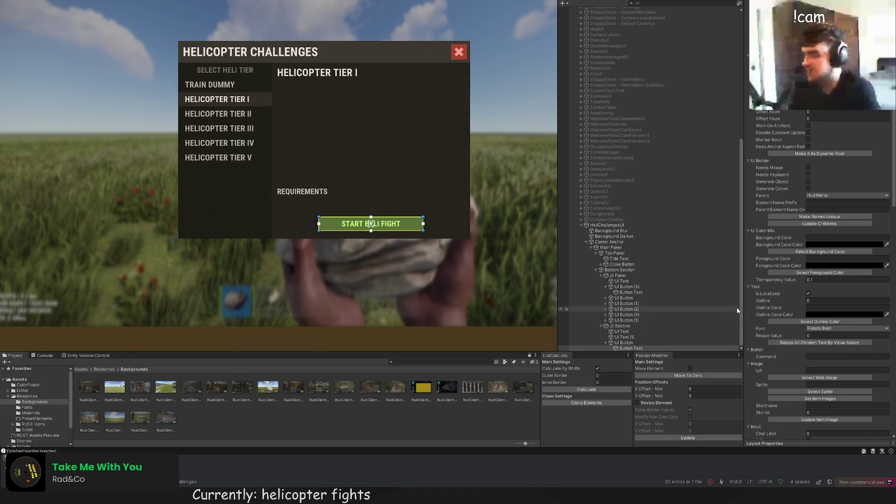
double_click(653, 326)
left_click(648, 337)
double_click(646, 343)
left_click(637, 337)
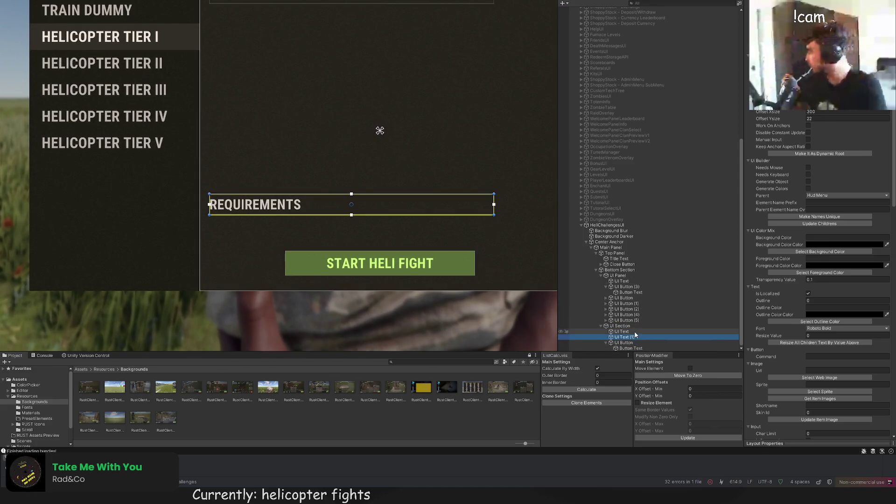
key("f")
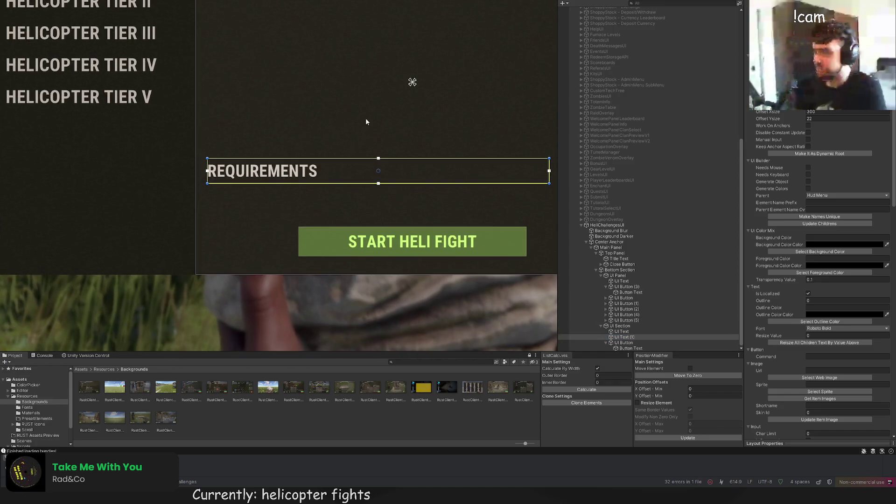
scroll(364, 123, "up", 1)
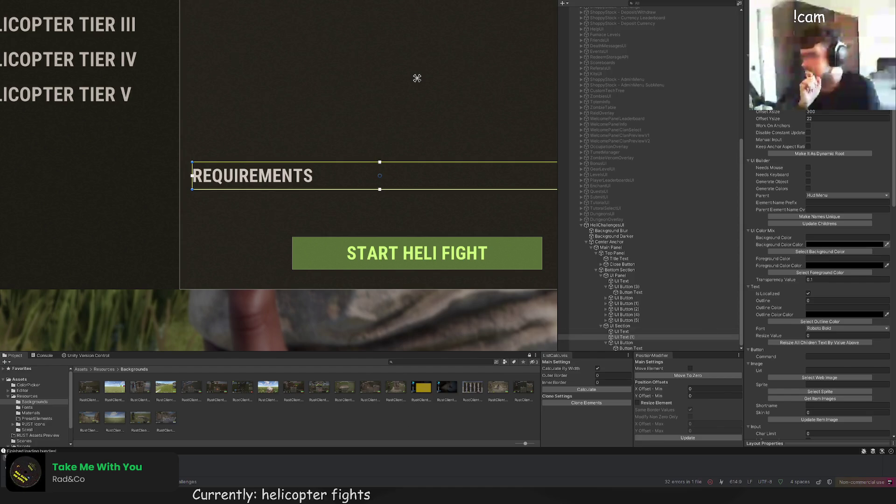
scroll(402, 173, "down", 5)
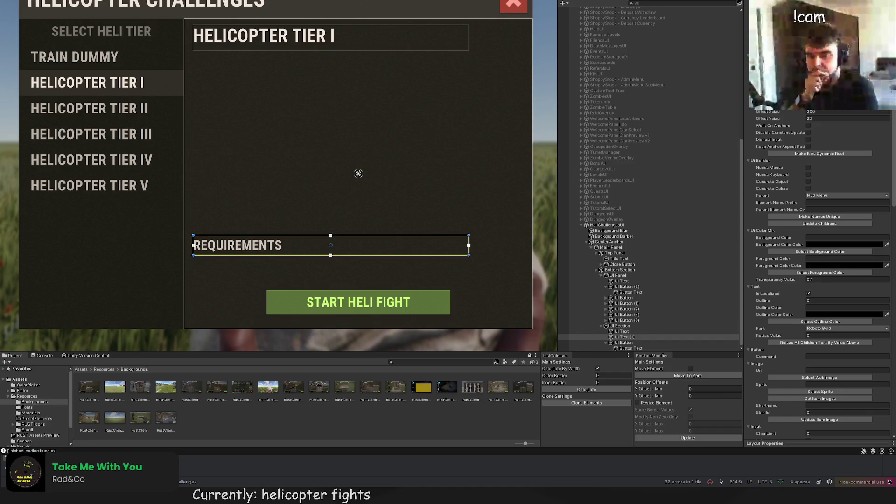
left_click_drag(509, 224, 520, 238)
left_click(628, 327)
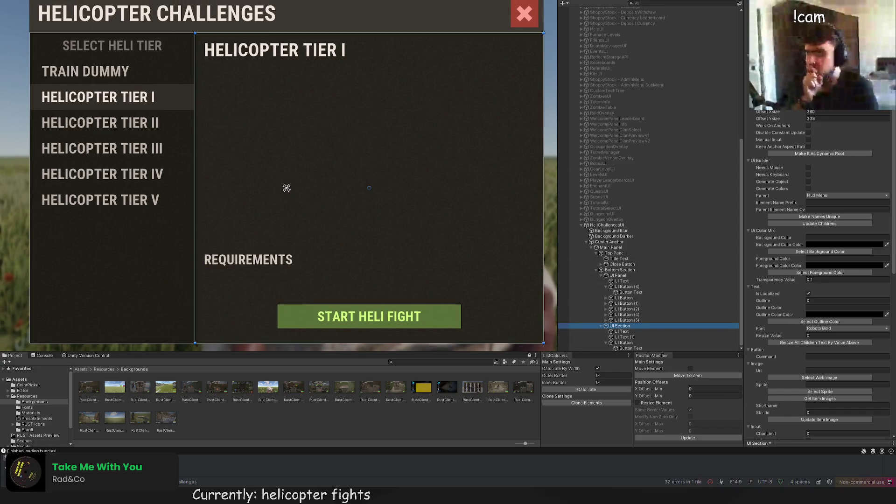
Step: Move the white panel up and to the right and make it translucent black
scroll(226, 66, "up", 3)
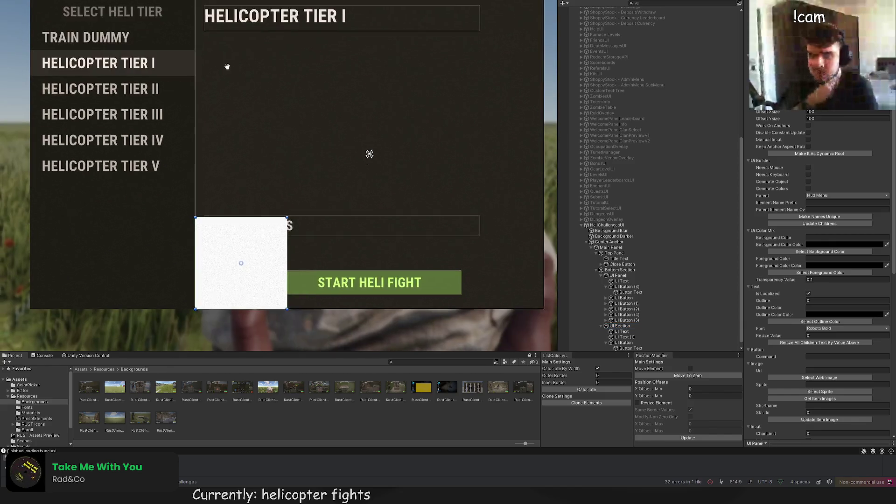
left_click_drag(238, 252, 238, 138)
left_click_drag(270, 166, 348, 157)
scroll(821, 187, "up", 4)
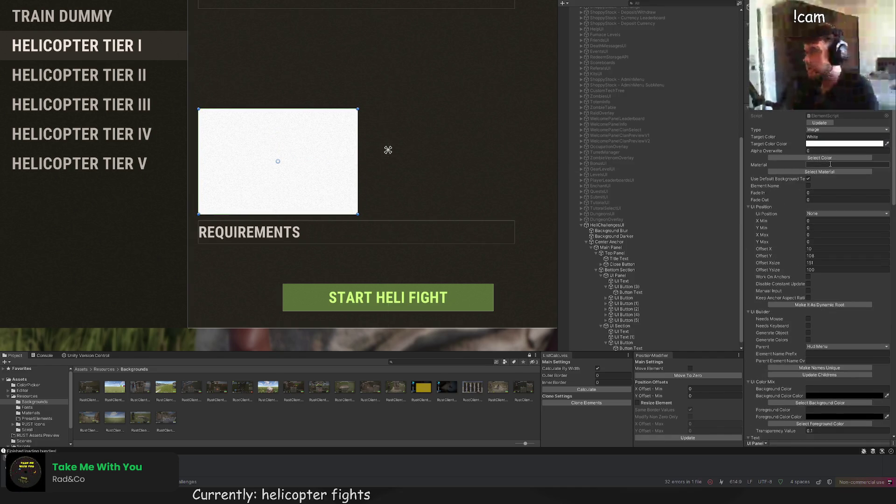
left_click(830, 159)
left_click(430, 57)
Step: Shorten the dark panel's height and narrow it slightly
mouse_move(315, 105)
left_mouse_down()
mouse_move(299, 140)
mouse_move(340, 150)
left_mouse_up()
scroll(364, 161, "down", 3)
scroll(355, 154, "up", 2)
scroll(353, 148, "down", 1)
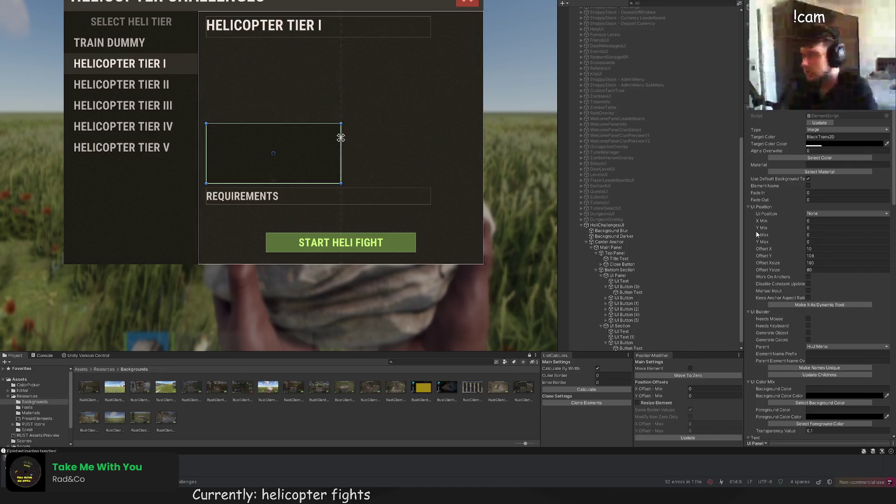
scroll(290, 126, "up", 4)
left_click_drag(378, 128, 373, 128)
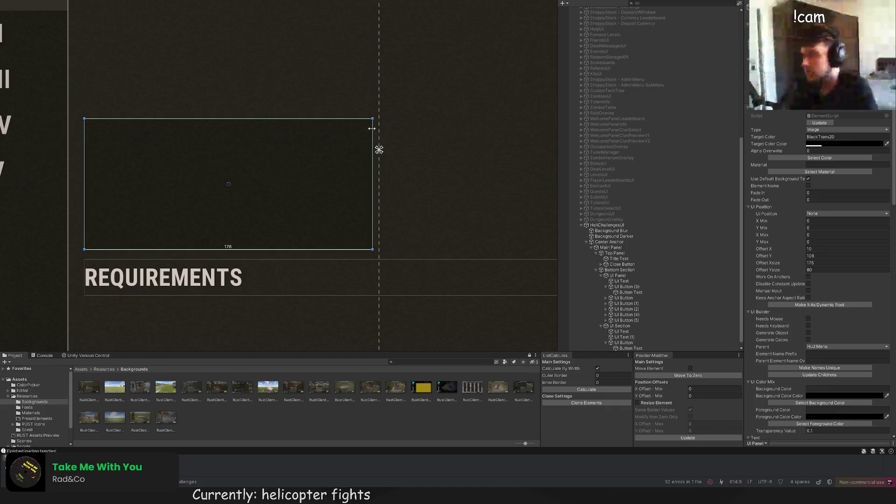
scroll(371, 128, "down", 5)
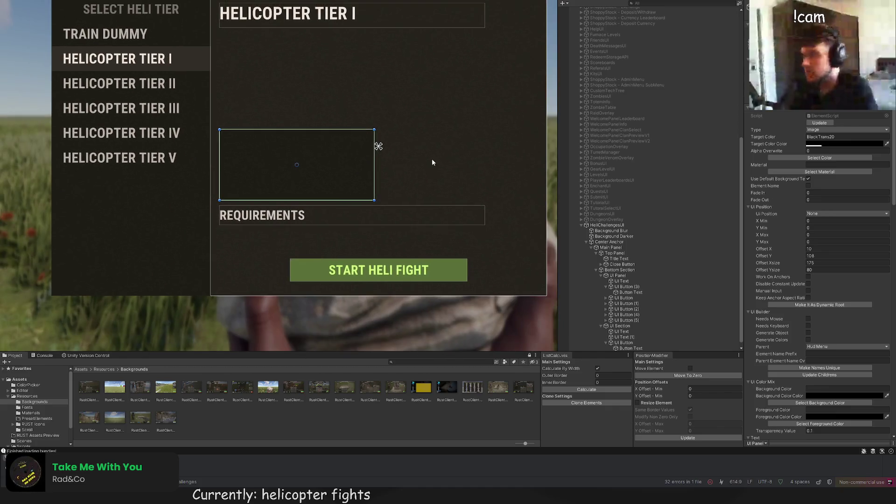
Step: Duplicate the dark panel and place the copy right beside the original
key("w")
scroll(327, 151, "up", 2)
key("ctrl+d")
mouse_move(208, 150)
left_mouse_down()
mouse_move(413, 148)
mouse_move(420, 157)
left_mouse_up()
scroll(401, 144, "up", 2)
scroll(420, 156, "down", 4)
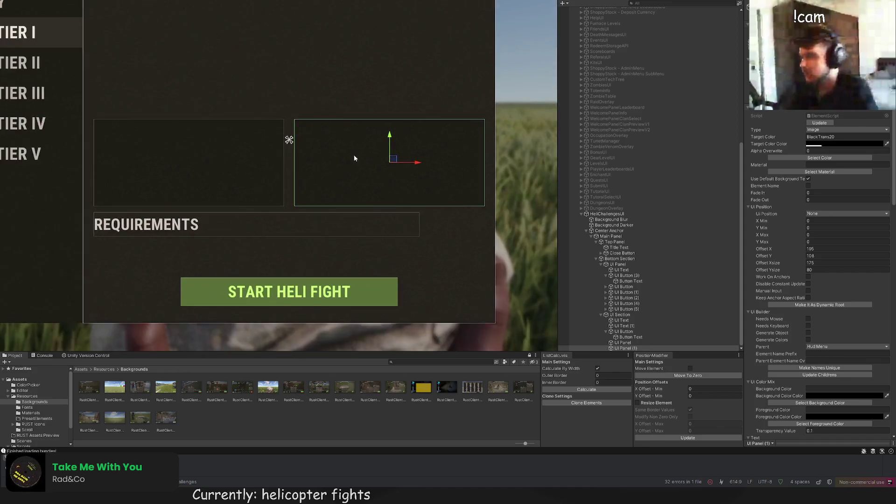
left_click(333, 100)
Step: Add a new panel inside the first dark panel and squash it into a wide, thin top strip
left_click(623, 342)
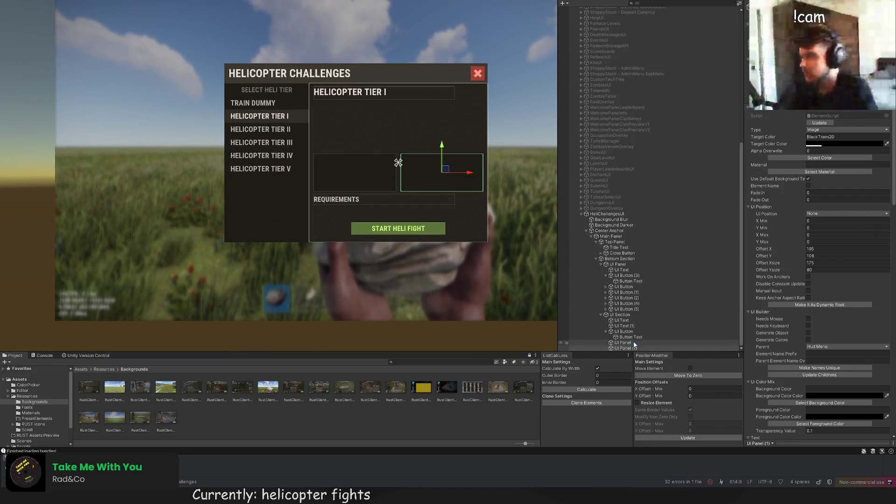
scroll(259, 82, "up", 2)
key("alt+shift+n")
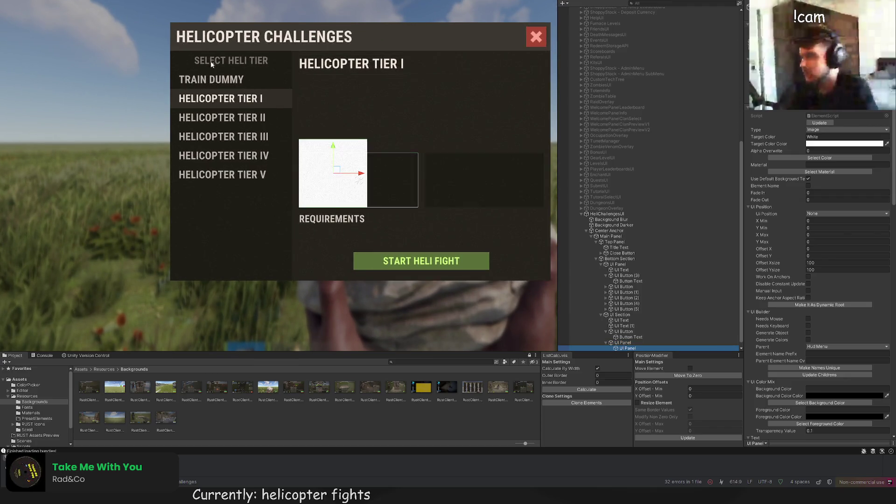
scroll(333, 153, "up", 2)
left_click_drag(386, 166, 461, 168)
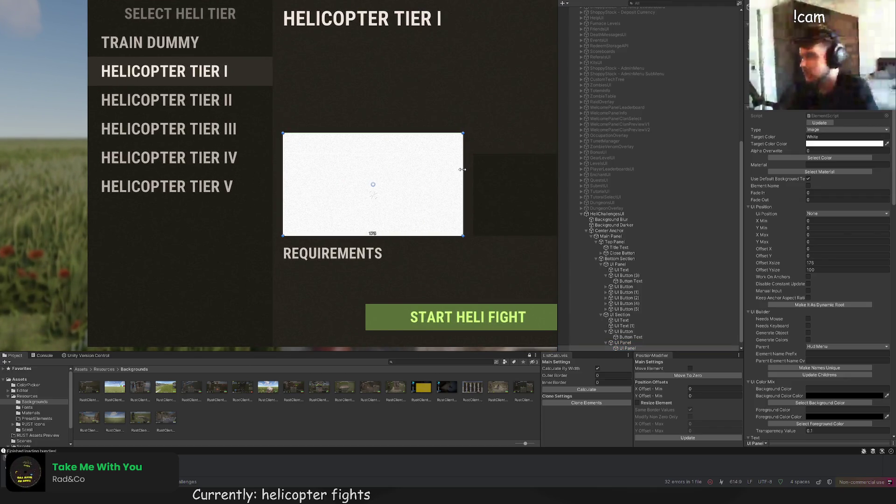
left_click_drag(447, 134, 444, 154)
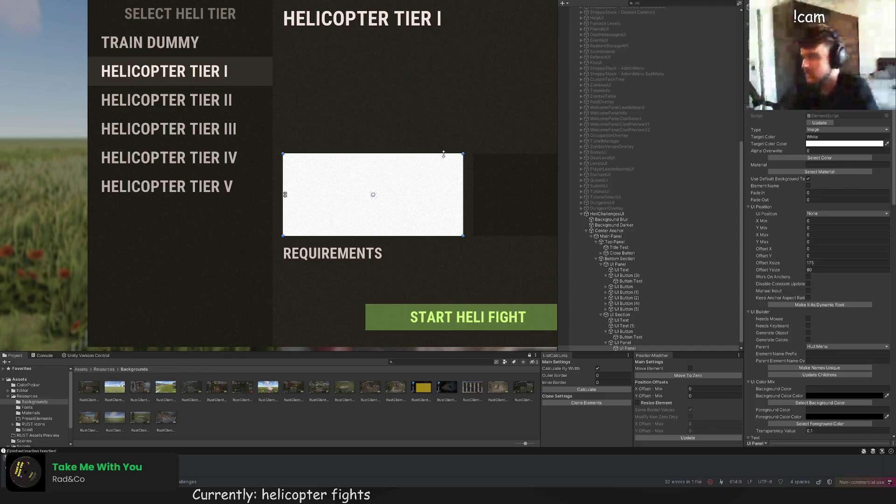
scroll(455, 231, "up", 2)
left_click_drag(452, 241, 440, 158)
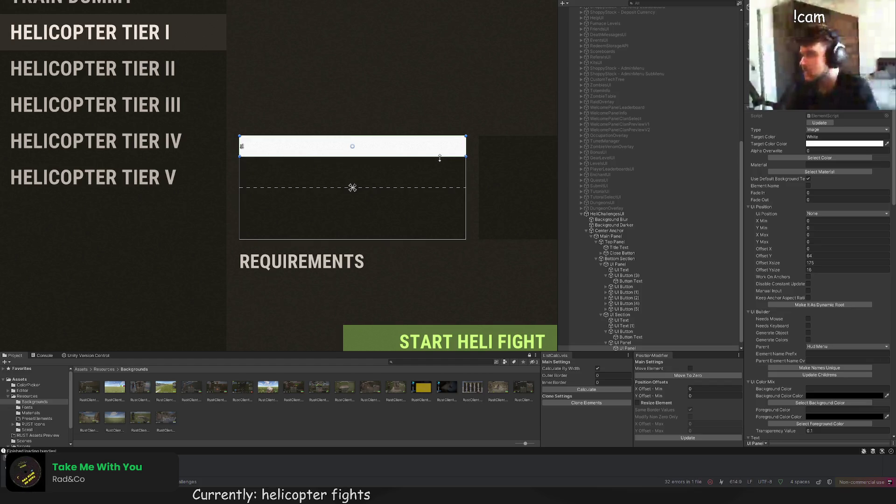
Step: Give the strip the LTD10 colour and make the new text box 16 units tall
left_click(820, 158)
left_click(205, 161)
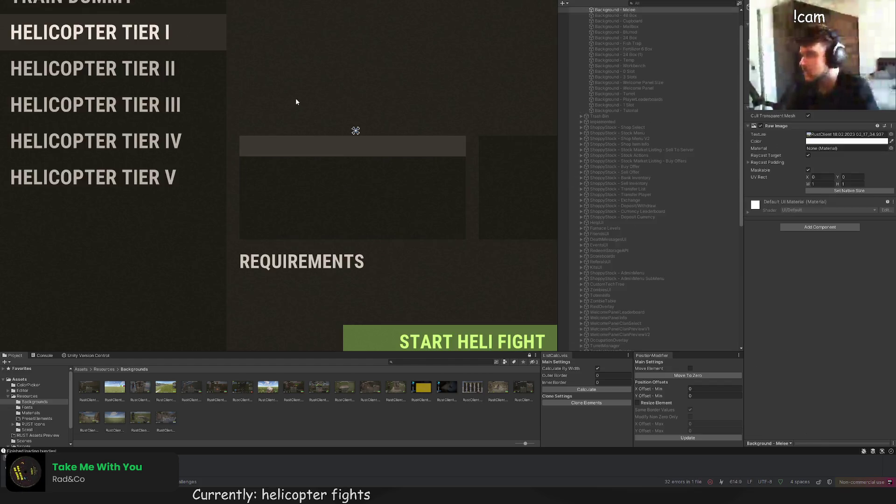
left_click(820, 157)
scroll(334, 88, "down", 10)
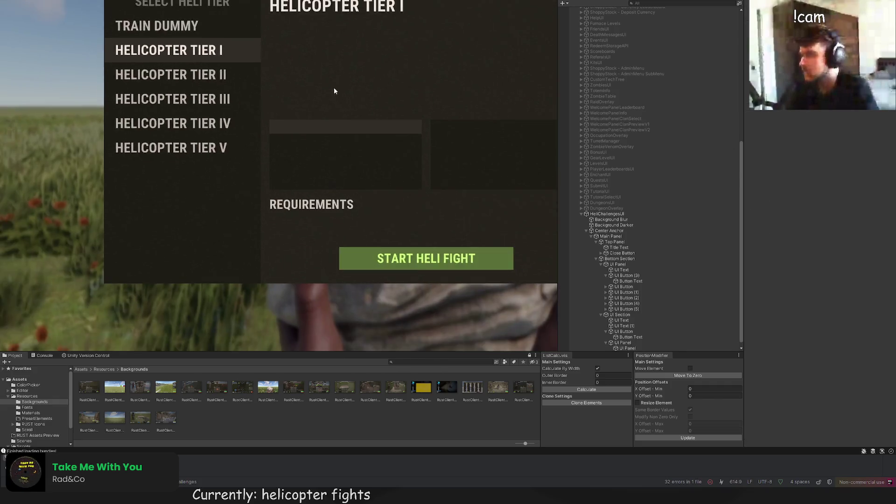
scroll(651, 293, "down", 1)
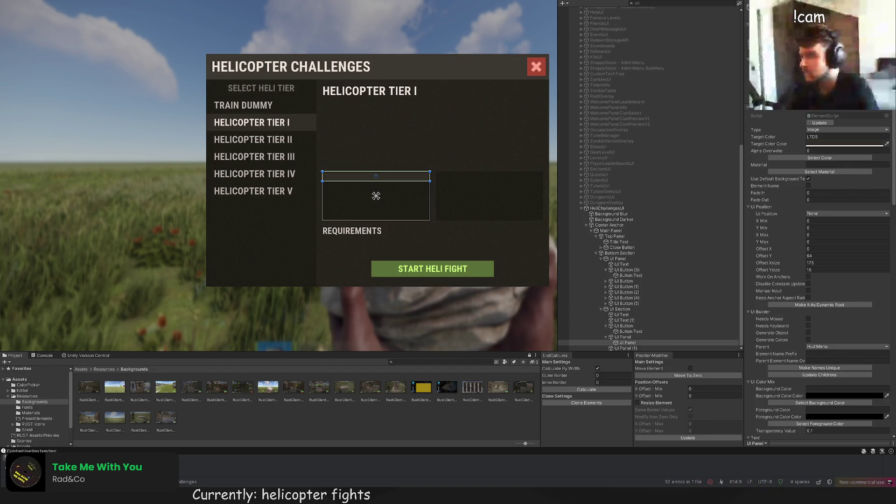
scroll(383, 158, "up", 3)
left_click_drag(359, 149, 352, 178)
Step: Fit the text box to the strip and set its text to 'THIS WIPE LEADERBOARD' at font size 10
left_click_drag(476, 185, 457, 184)
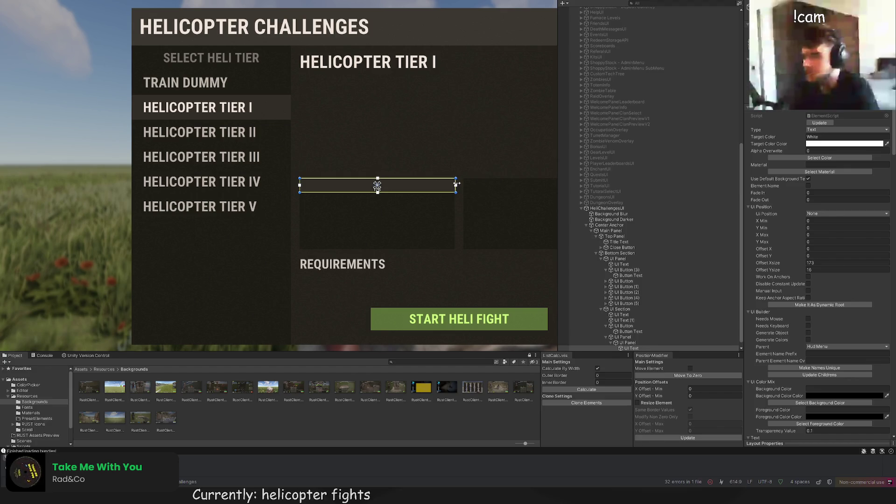
scroll(455, 184, "up", 2)
scroll(811, 284, "down", 10)
left_click(785, 324)
key("ctrl+a")
type("THIS WIPE ")
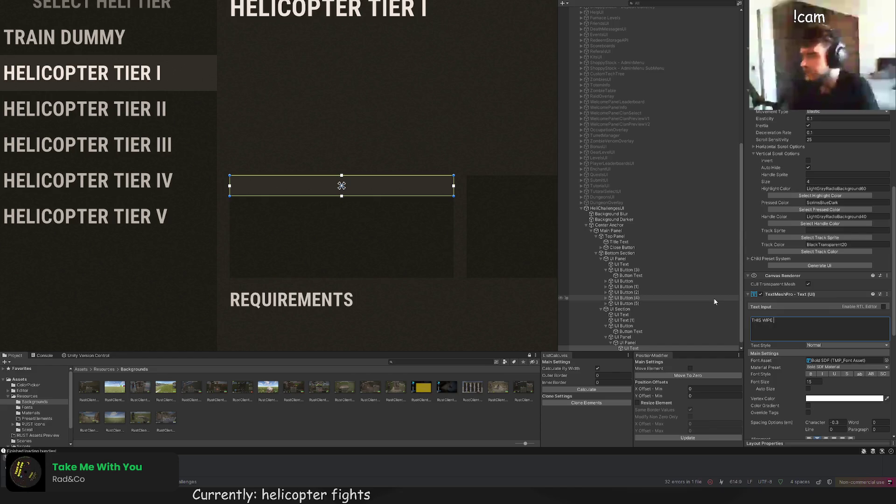
type("LEADERBOARD")
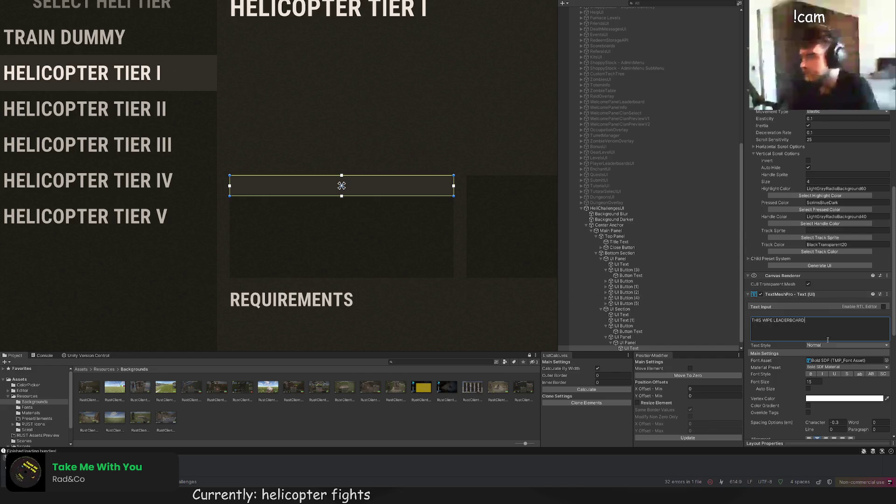
double_click(812, 382)
type("10")
Step: Colour the header text light LTD80
scroll(813, 355, "down", 3)
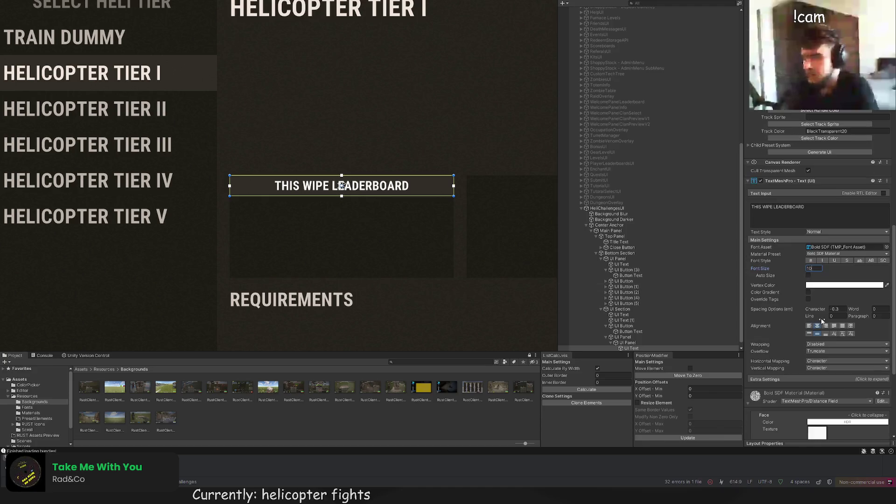
scroll(413, 198, "up", 5)
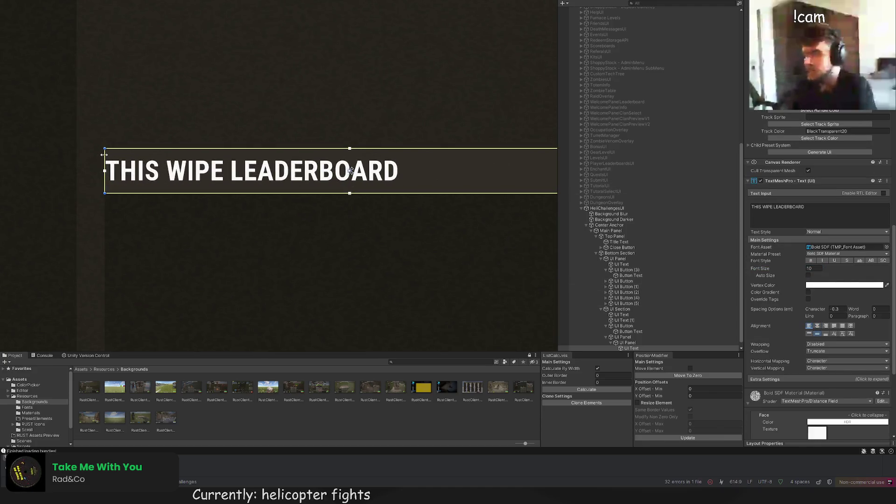
left_click_drag(110, 154, 119, 154)
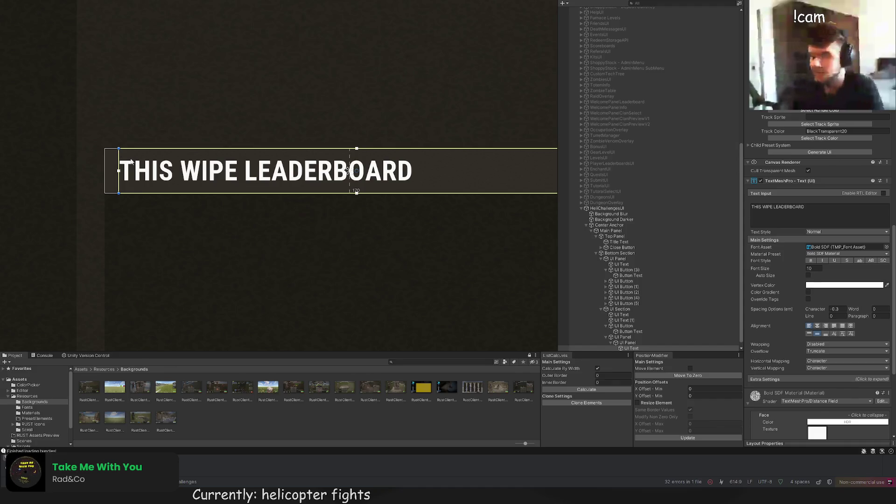
scroll(832, 127, "up", 5)
scroll(830, 186, "up", 5)
left_click(821, 328)
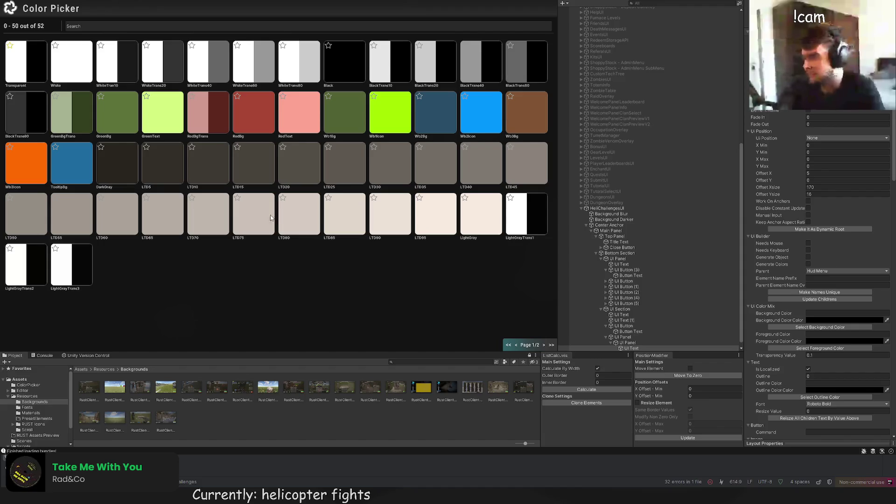
left_click(297, 219)
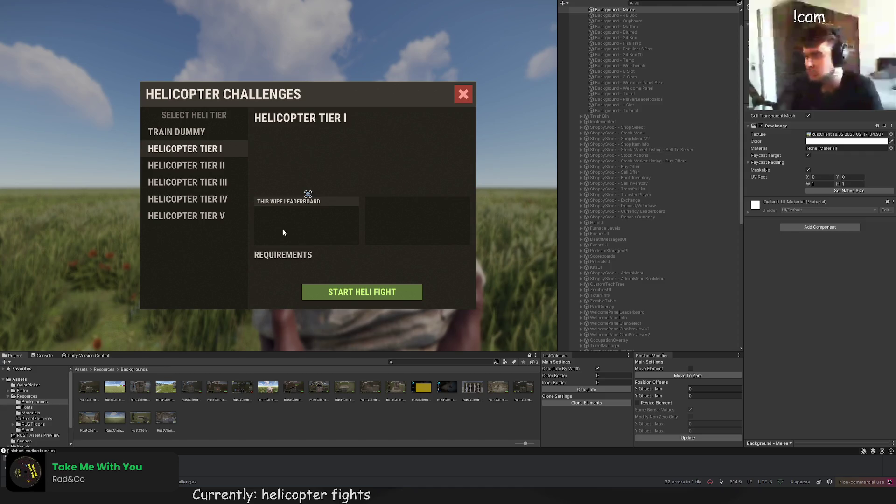
Step: Inset the THIS WIPE LEADERBOARD text slightly from the strip's left edge
left_click(259, 201)
scroll(259, 201, "up", 5)
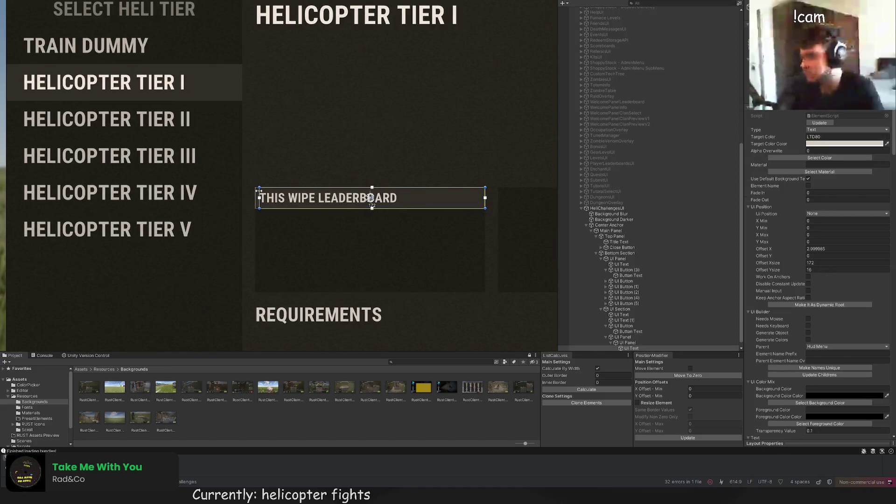
left_click(280, 165)
scroll(280, 165, "down", 5)
left_click(269, 185)
scroll(269, 185, "up", 3)
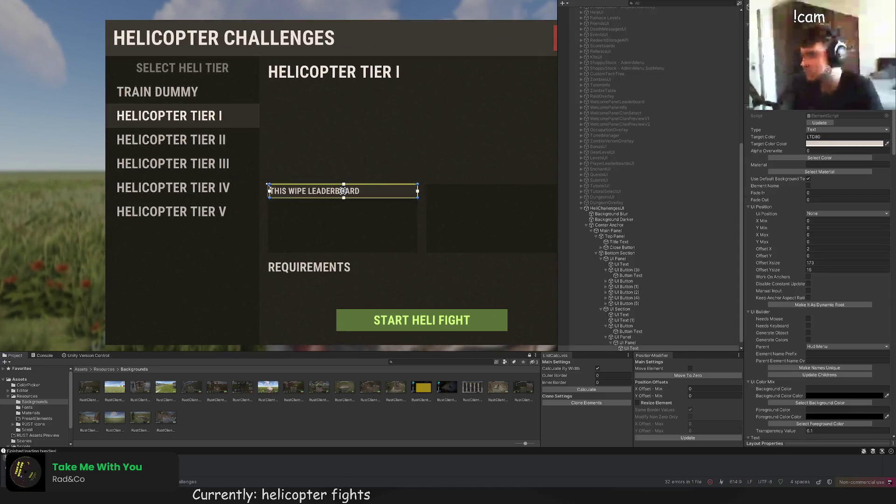
left_click_drag(269, 188, 271, 189)
scroll(272, 189, "up", 3)
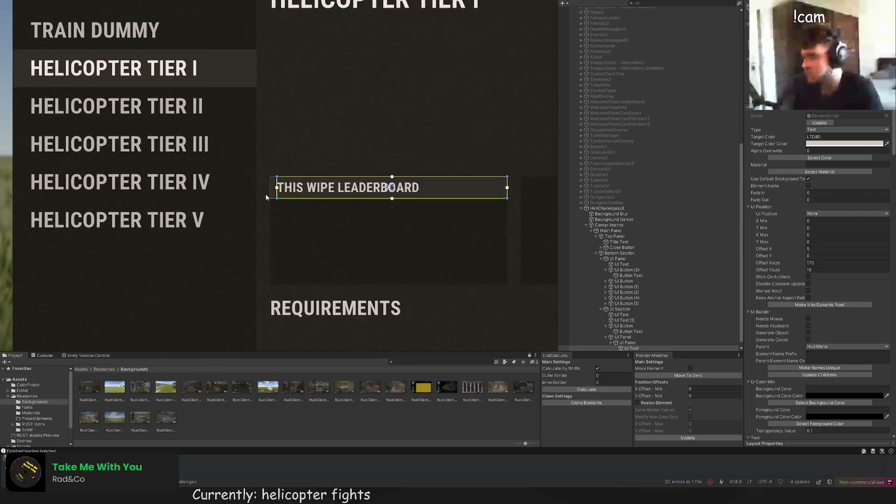
Step: Create a scroll view inside the box that holds the header
left_click(307, 155)
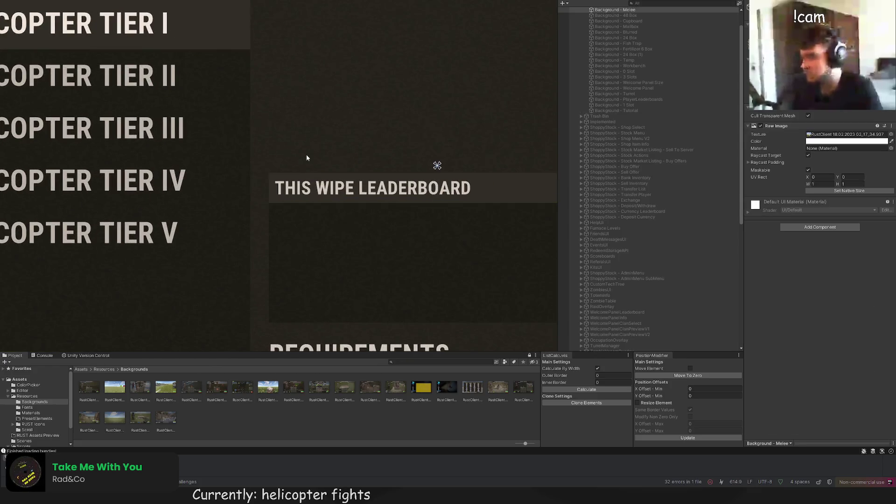
scroll(354, 209, "down", 3)
scroll(354, 212, "down", 3)
scroll(457, 208, "down", 1)
left_click_drag(456, 208, 325, 137)
left_click(273, 87)
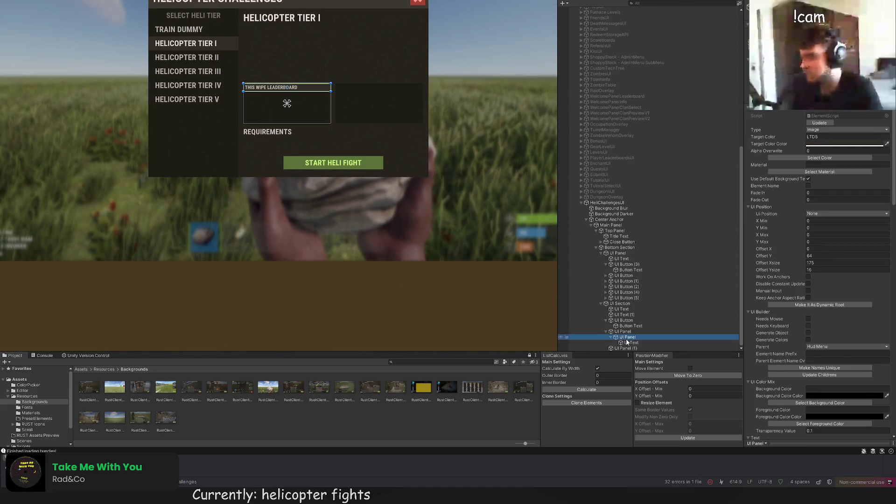
key("f")
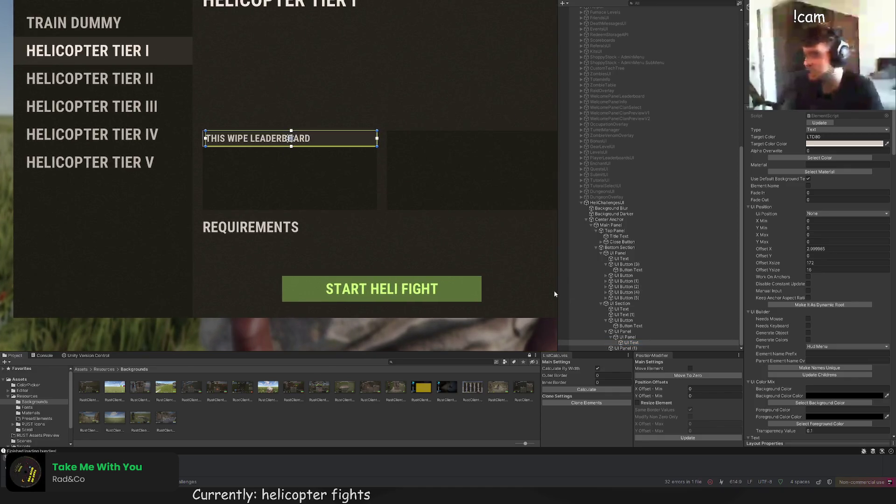
left_click(625, 331)
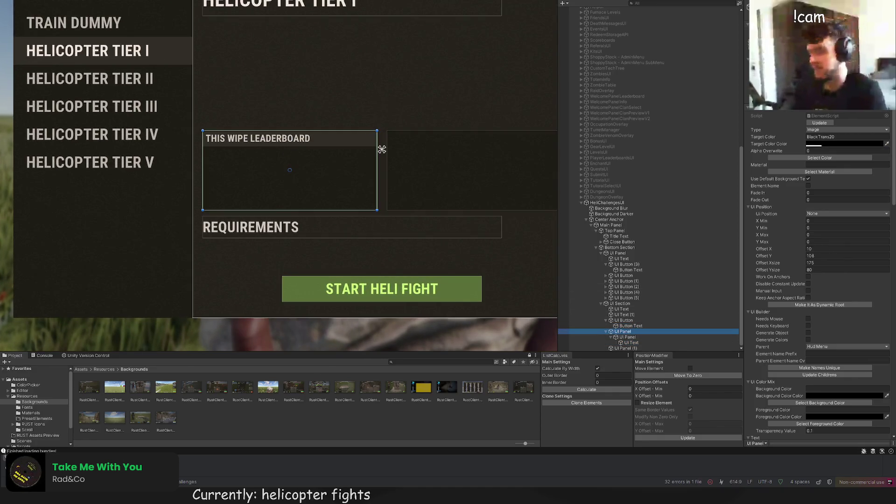
left_click(216, 136)
key("f")
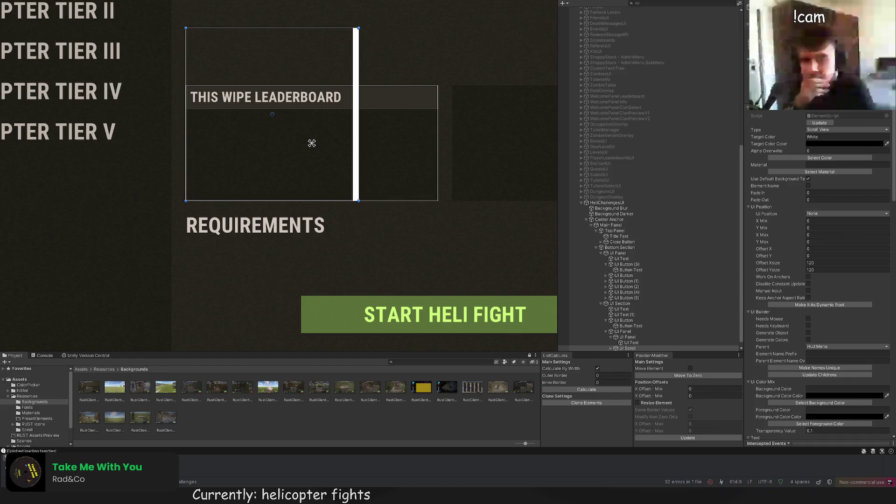
Step: Widen the scroll view to 175 and lower its top to sit below the header
left_click_drag(338, 140, 417, 140)
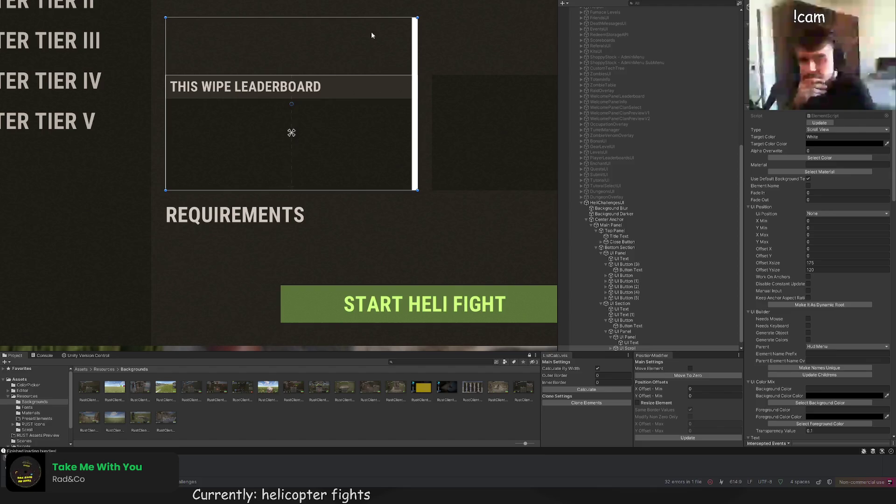
left_click_drag(359, 17, 344, 99)
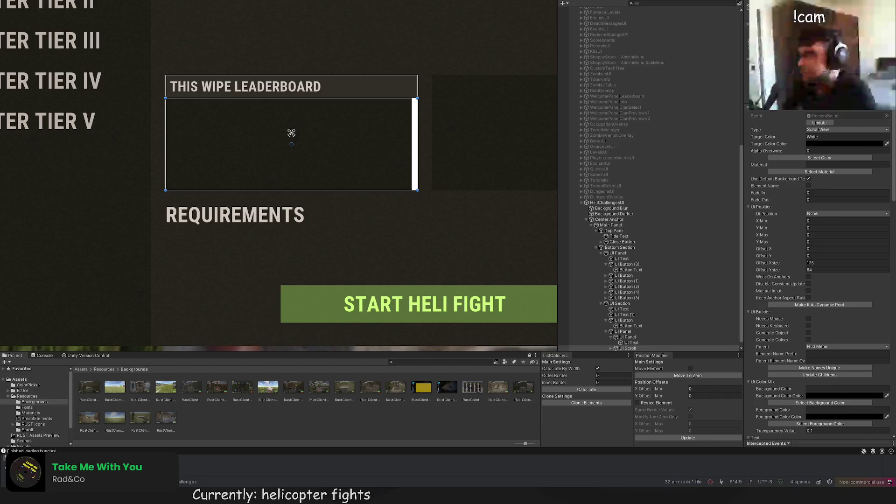
scroll(379, 165, "down", 1)
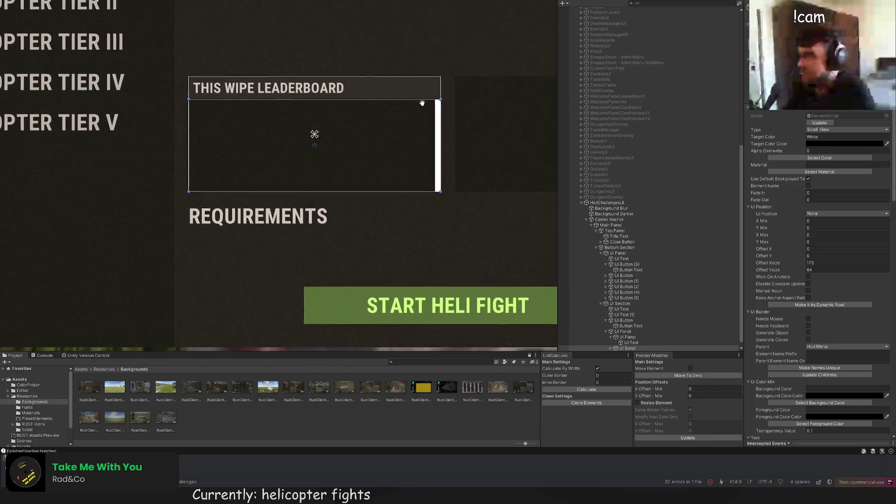
scroll(466, 201, "down", 3)
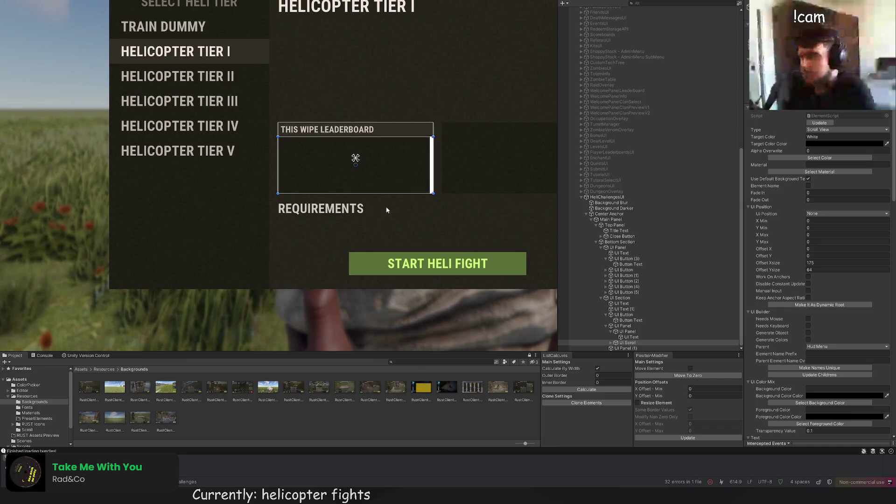
scroll(379, 161, "up", 1)
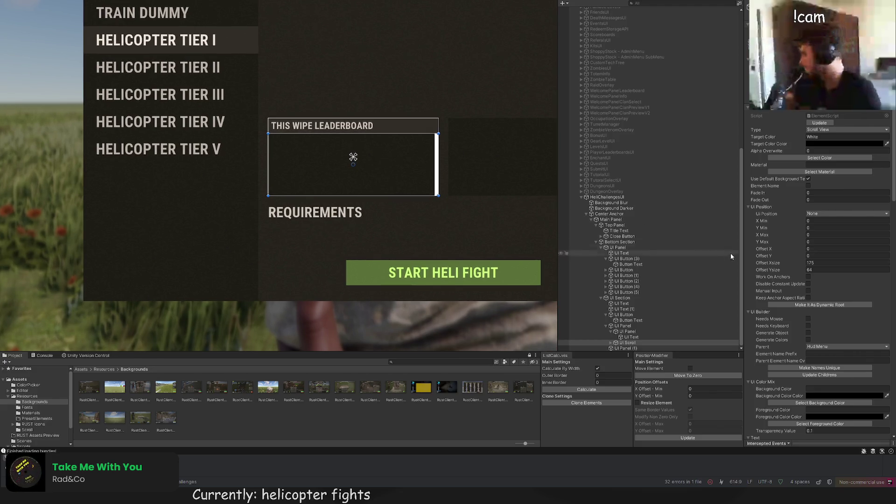
left_click(617, 343)
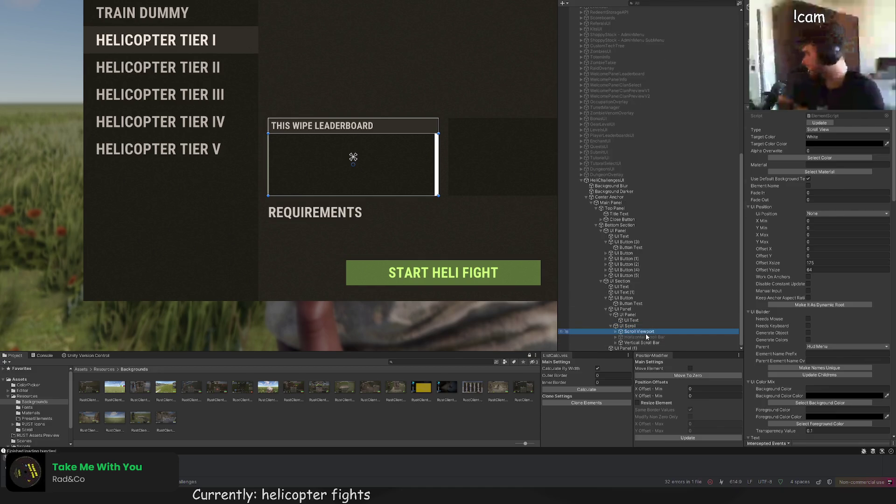
Step: Set the scroll bar's highlight and pressed colours to LTD15
scroll(504, 251, "up", 1)
scroll(826, 312, "down", 5)
scroll(826, 317, "down", 10)
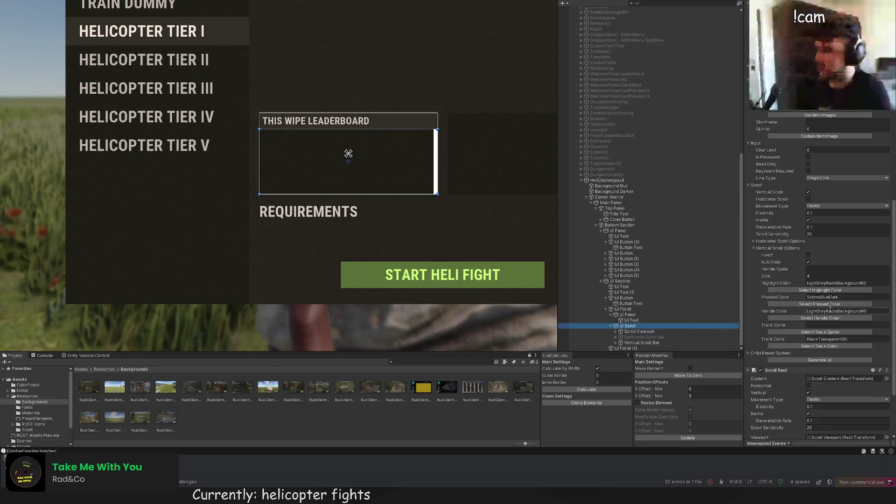
left_click(824, 206)
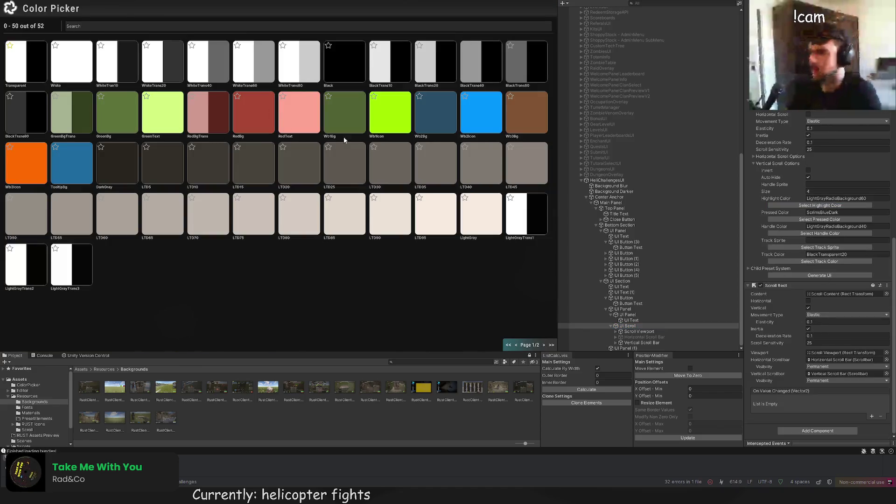
left_click(252, 161)
left_click(820, 206)
left_click(252, 164)
Step: Make the scroll handle LTD15 and the track BlackTrans10
left_click(820, 234)
left_click(205, 166)
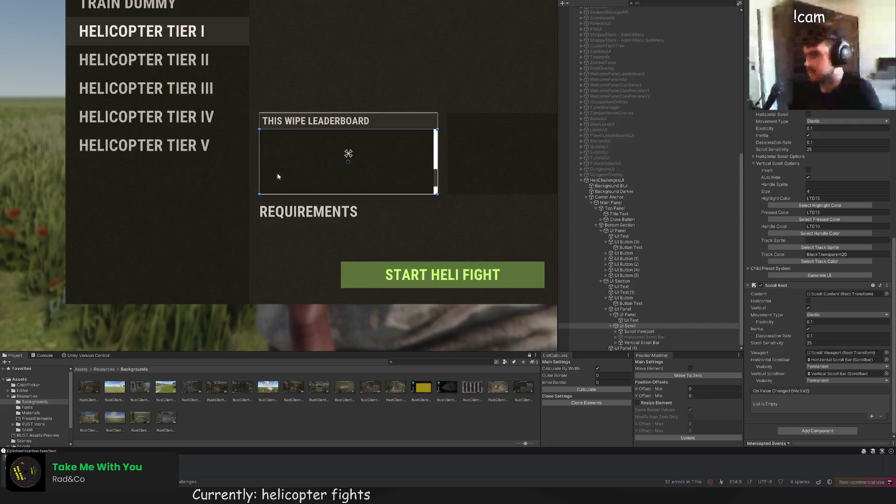
left_click(820, 233)
left_click(233, 162)
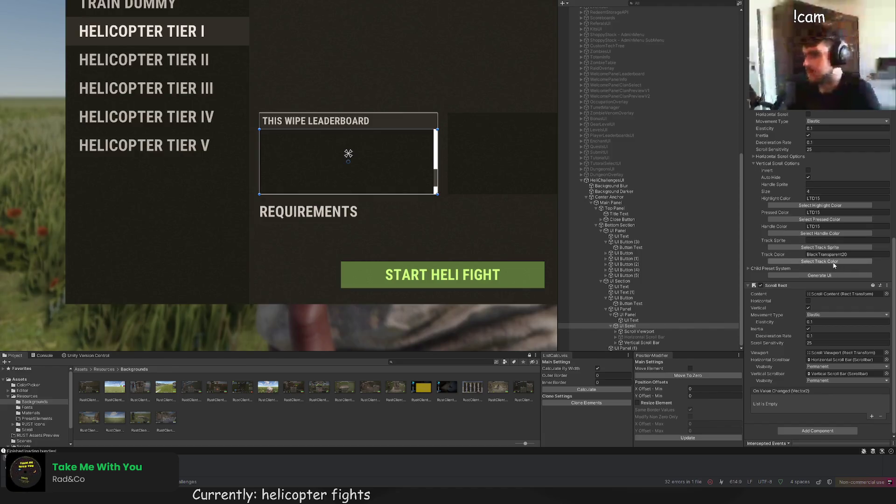
left_click(821, 261)
left_click(396, 60)
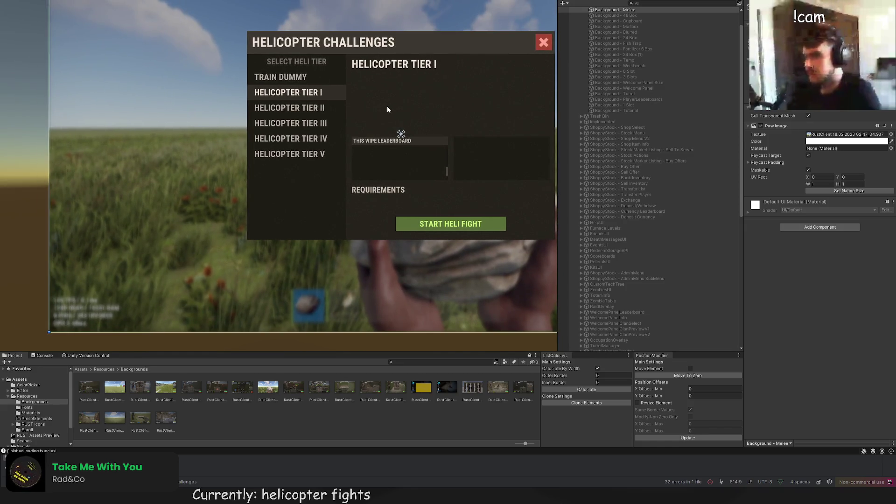
Step: Select the Scroll Content under the viewport and stretch its rect to 175 units wide
left_click(394, 158)
left_click(615, 332)
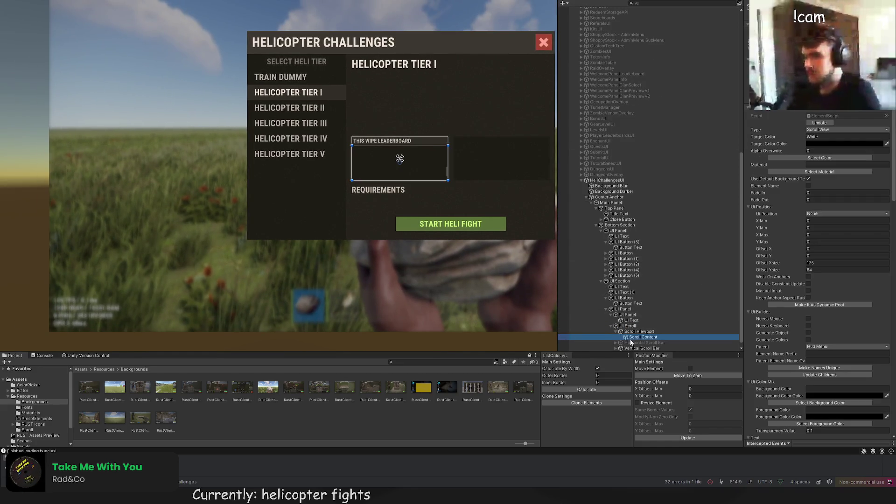
double_click(643, 337)
left_click_drag(445, 139, 473, 139)
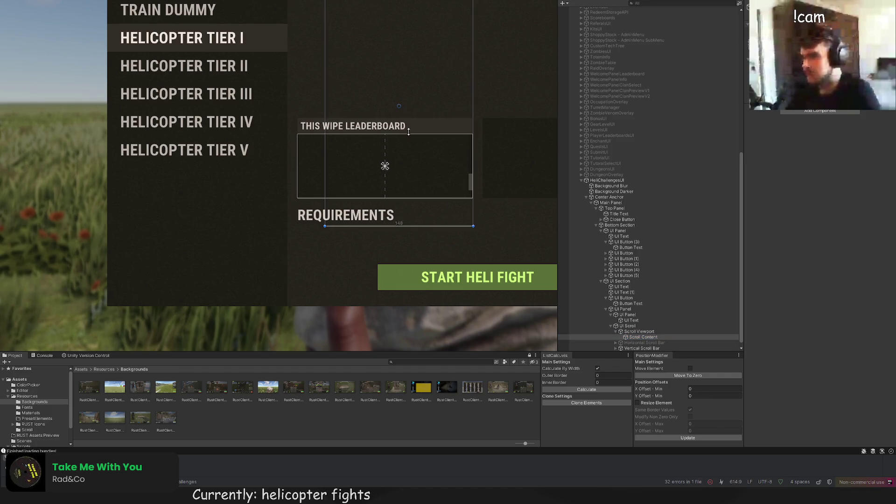
left_click_drag(329, 130, 297, 130)
scroll(476, 117, "up", 2)
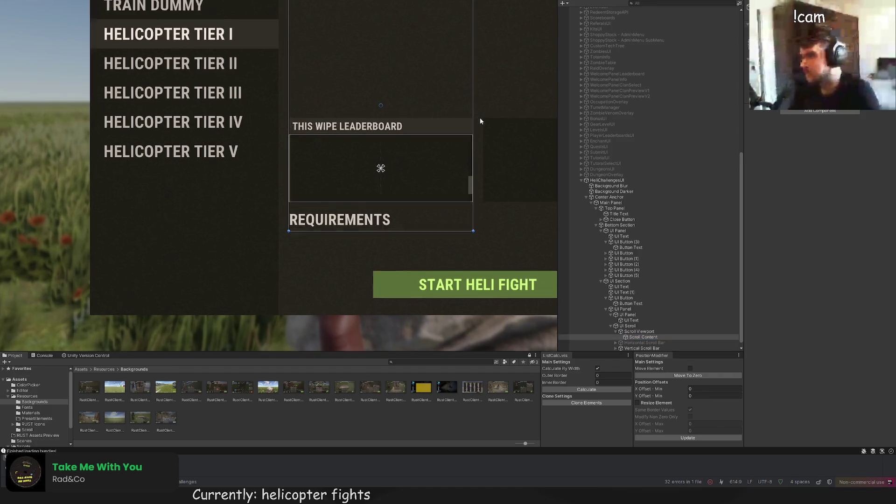
left_click_drag(474, 116, 472, 115)
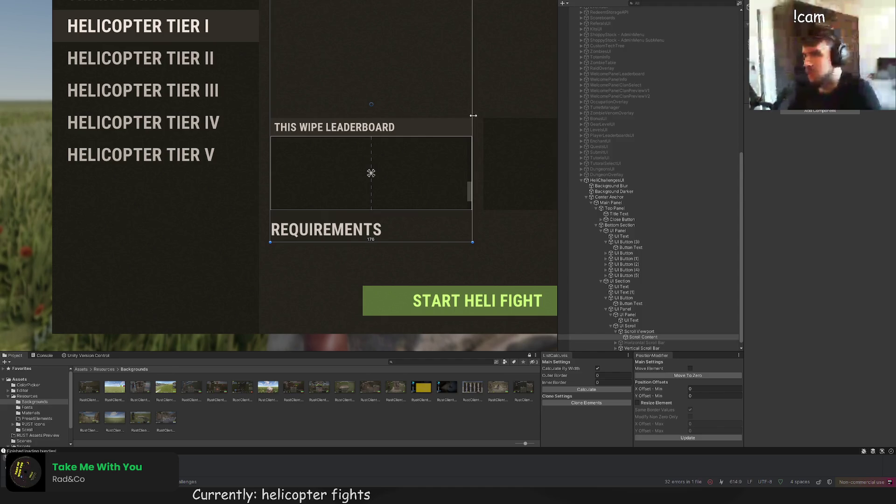
scroll(471, 130, "up", 5)
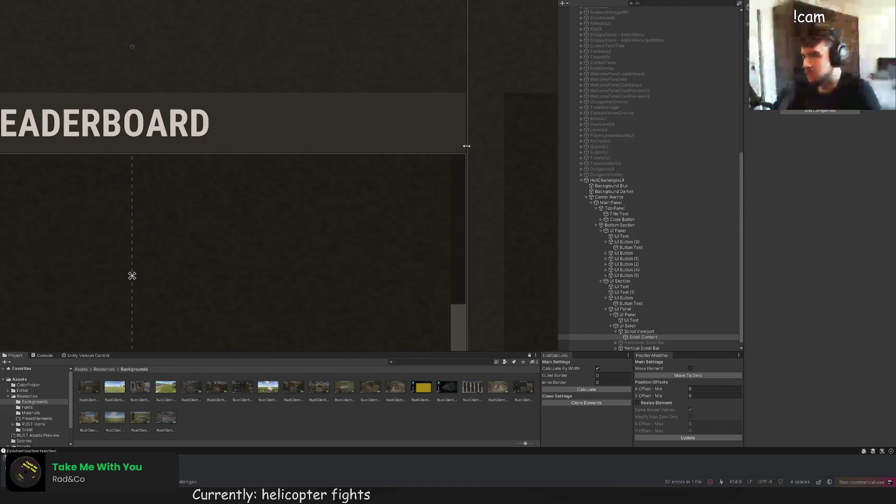
scroll(341, 149, "down", 3)
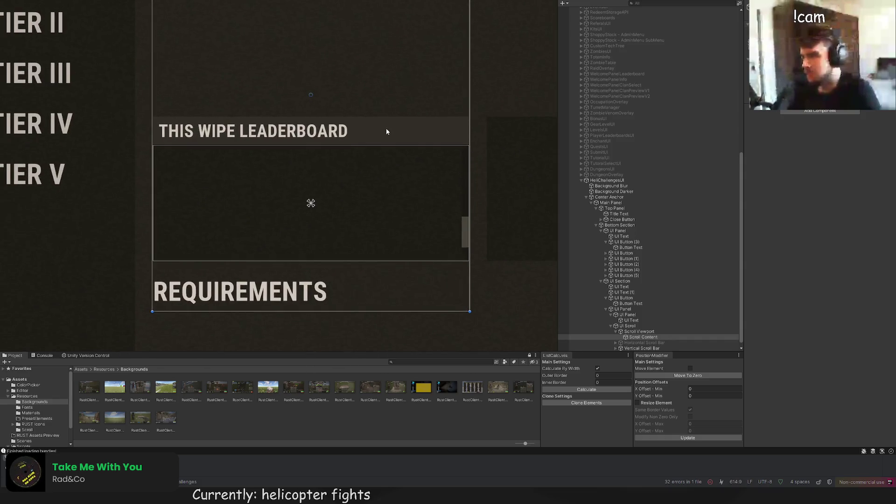
scroll(321, 156, "up", 2)
left_click(656, 326)
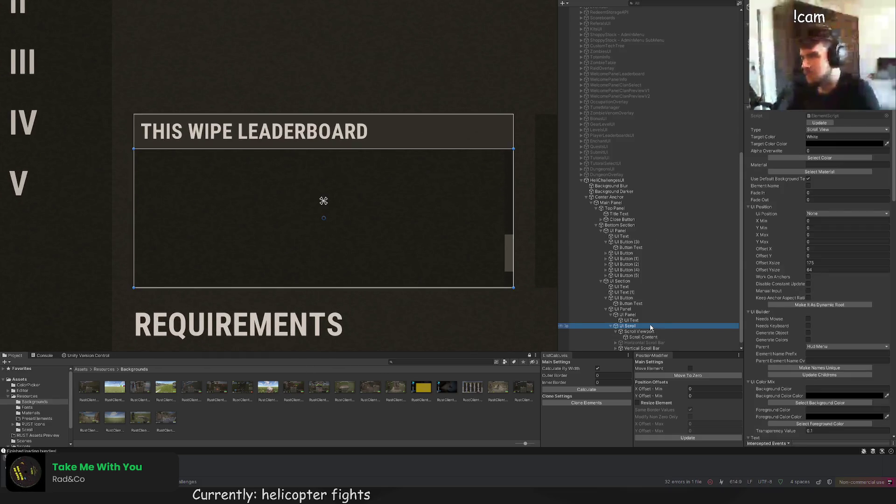
scroll(485, 183, "up", 3)
scroll(434, 140, "down", 1)
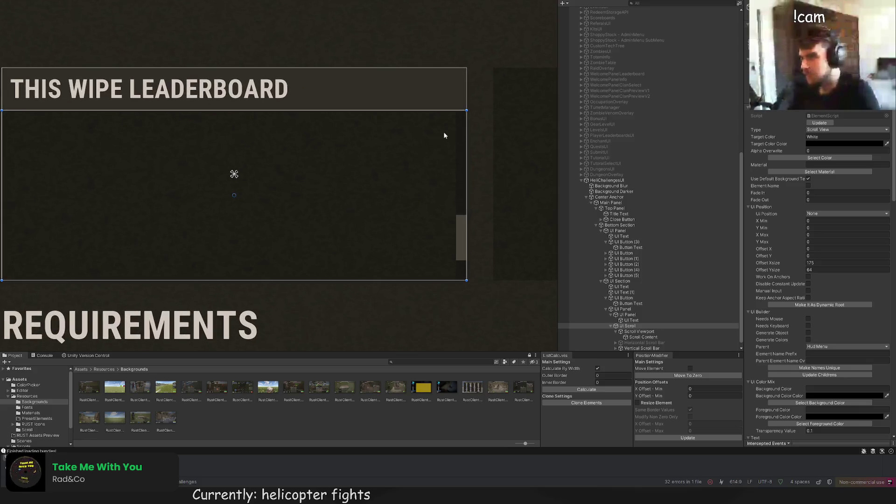
left_click(623, 309)
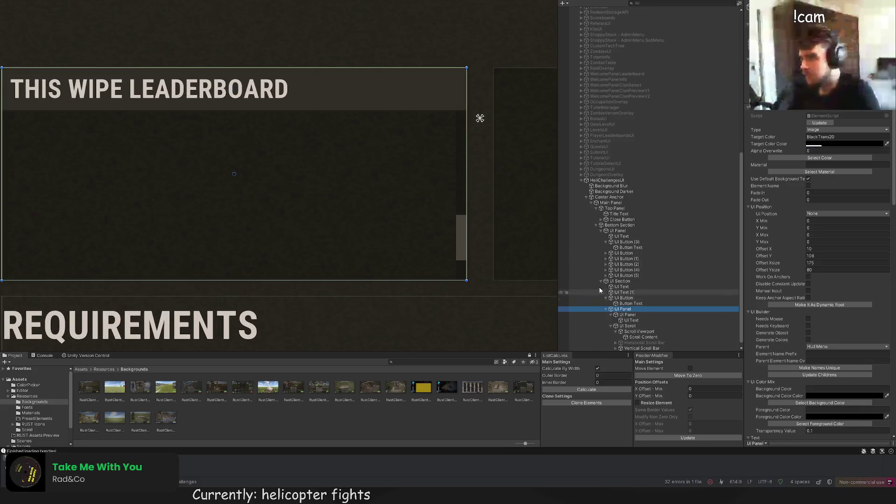
Step: Realign the header strip flush with its box by adjusting its Offset X
scroll(444, 163, "up", 1)
scroll(486, 126, "down", 2)
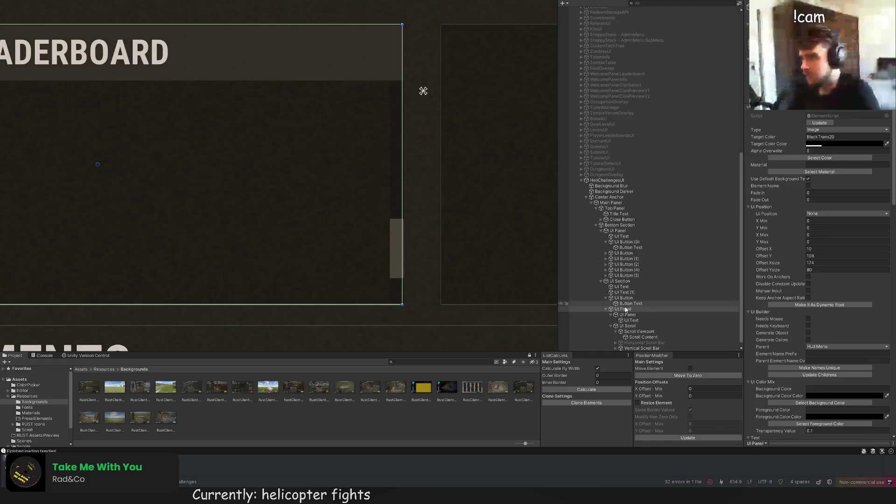
scroll(457, 201, "down", 2)
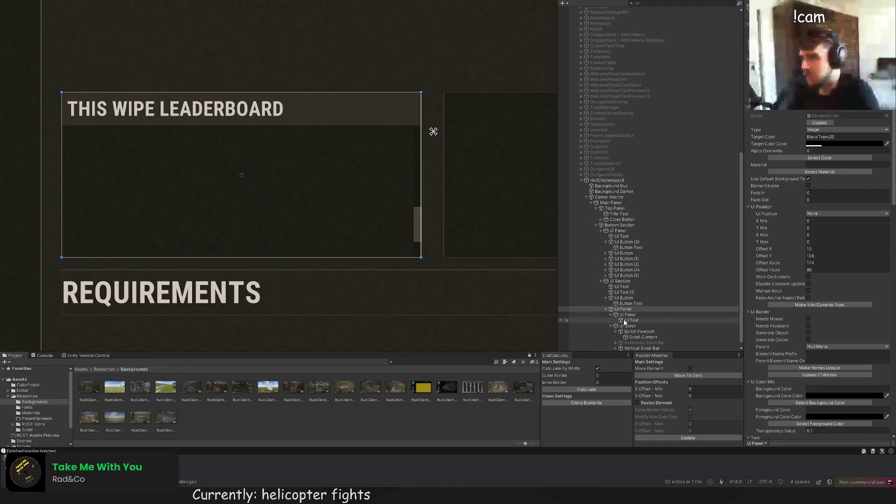
scroll(469, 252, "down", 1)
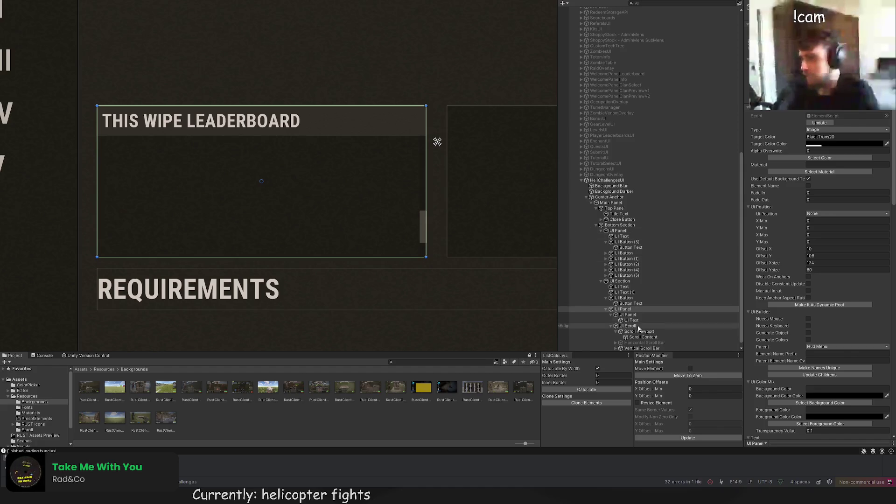
left_click(628, 315)
scroll(455, 124, "up", 3)
left_click(831, 249)
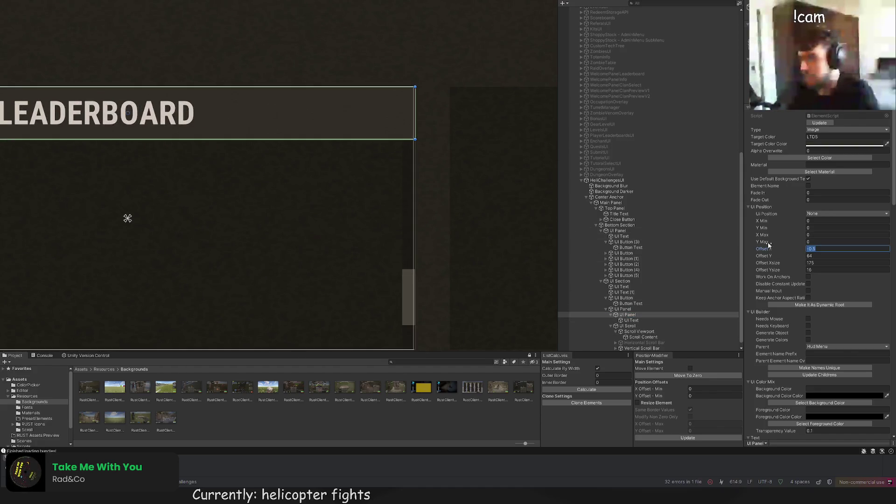
left_click(128, 218)
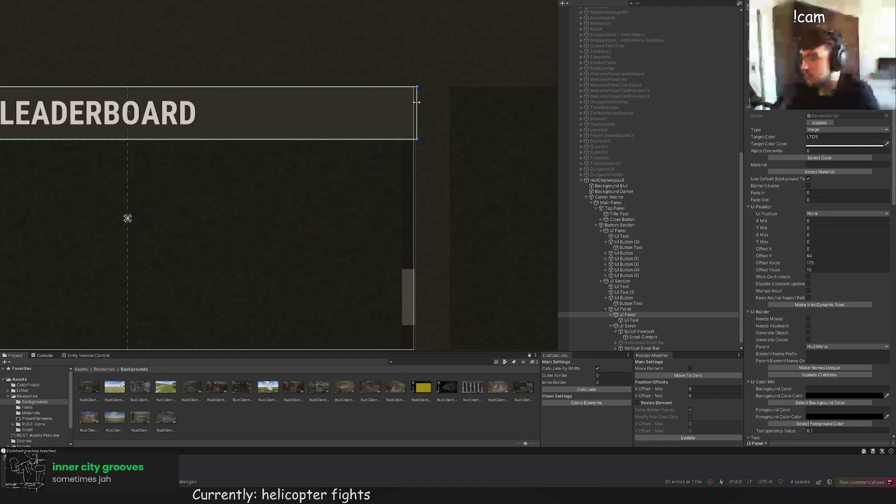
key("f")
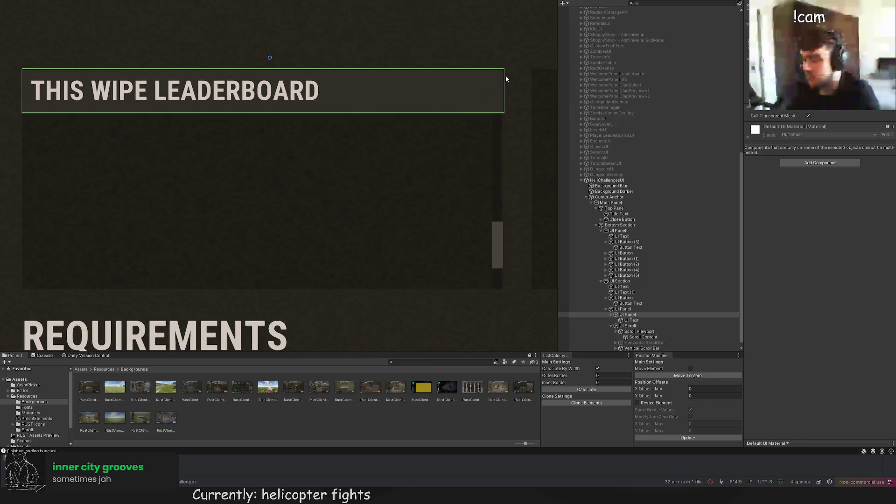
Step: Nudge the THIS WIPE LEADERBOARD text right to an Offset X of about 3
left_click(631, 320)
key("f")
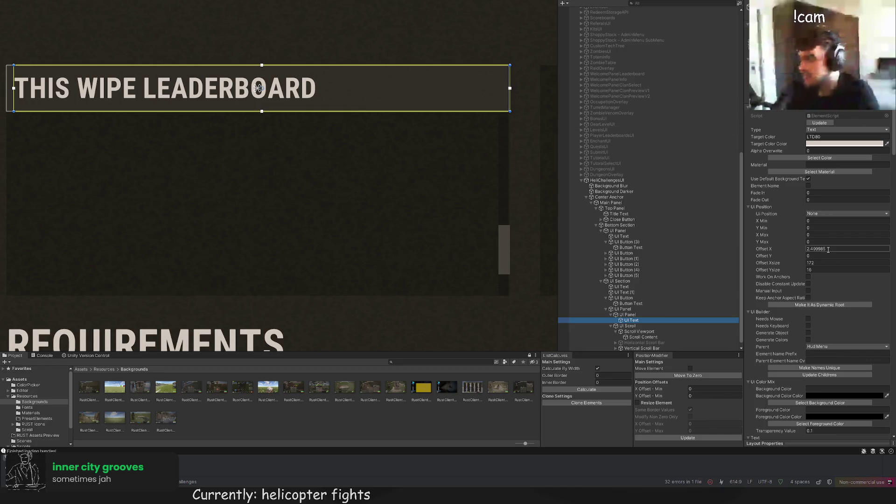
left_click_drag(258, 88, 259, 87)
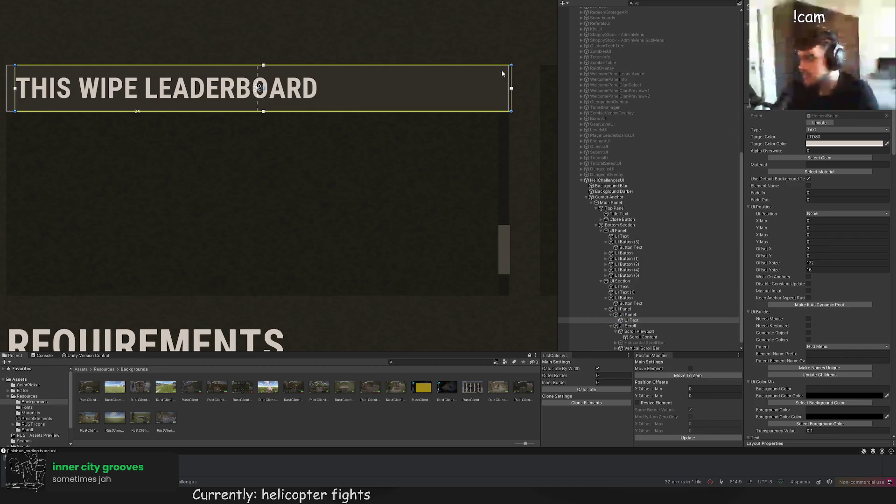
scroll(508, 70, "down", 2)
left_click(404, 108)
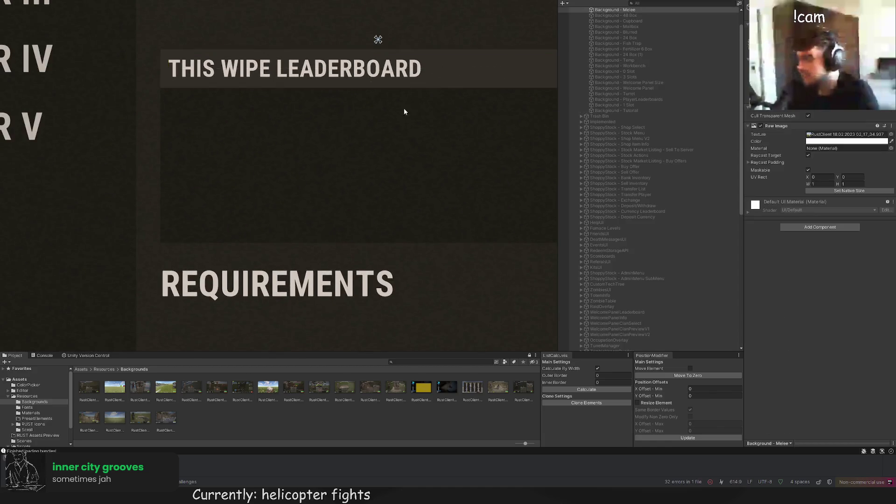
Step: Select the leaderboard's Scroll Content under UI Scroll in the Hierarchy
scroll(404, 127, "down", 4)
left_click(395, 139)
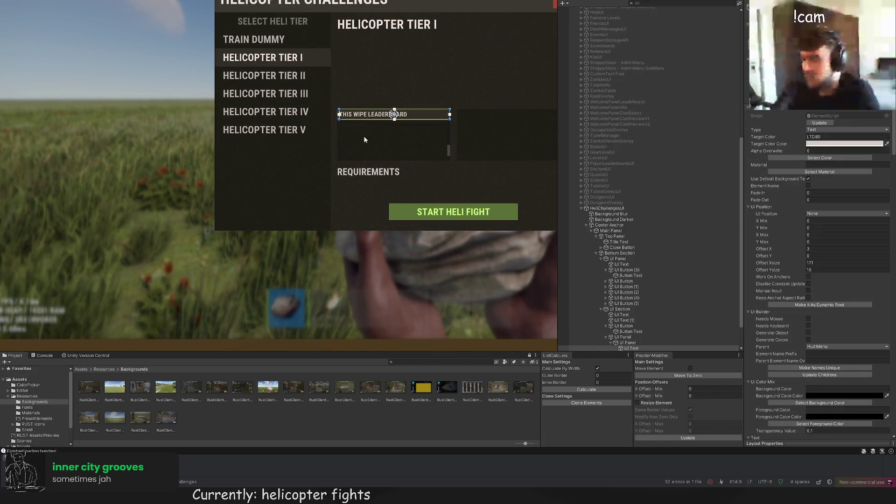
scroll(374, 86, "up", 3)
scroll(607, 262, "down", 2)
left_click(616, 320)
left_click(640, 326)
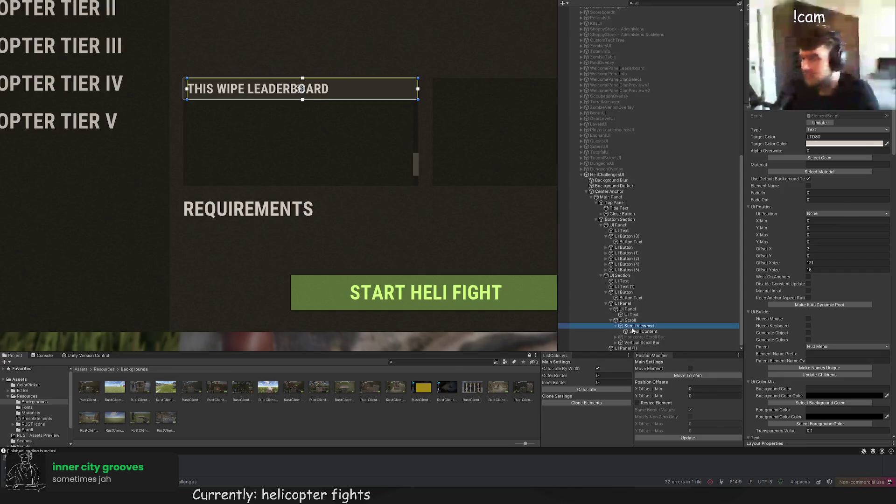
scroll(422, 109, "up", 2)
left_click(627, 320)
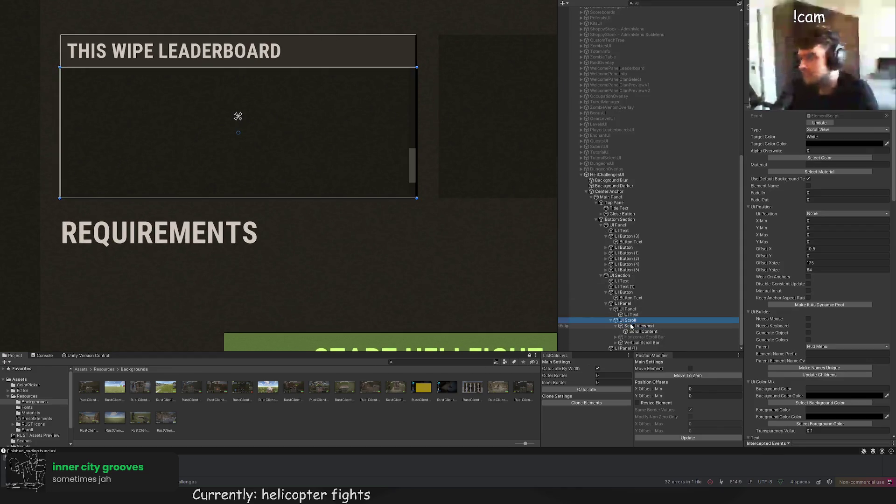
scroll(426, 97, "up", 1)
left_click(425, 96)
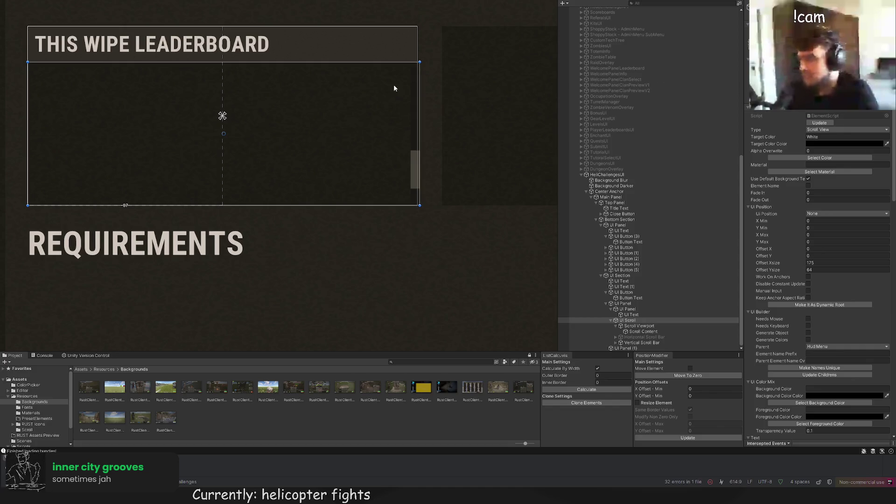
left_click_drag(394, 87, 465, 78)
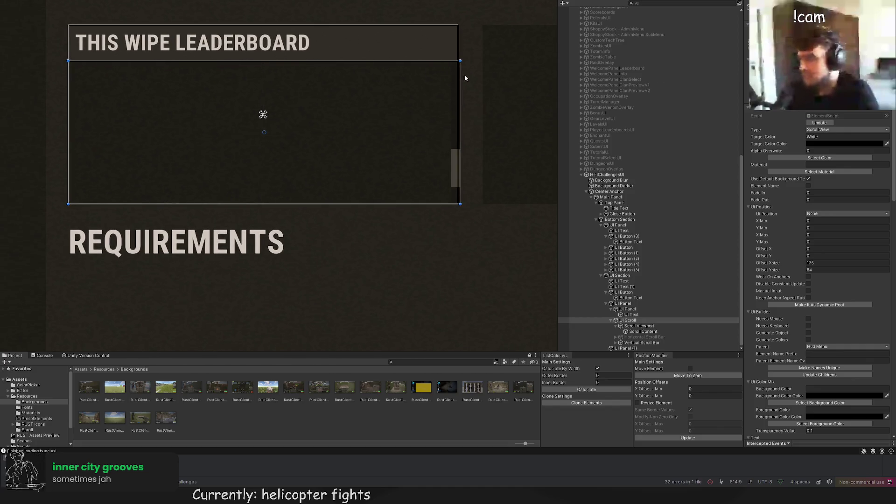
left_click(644, 332)
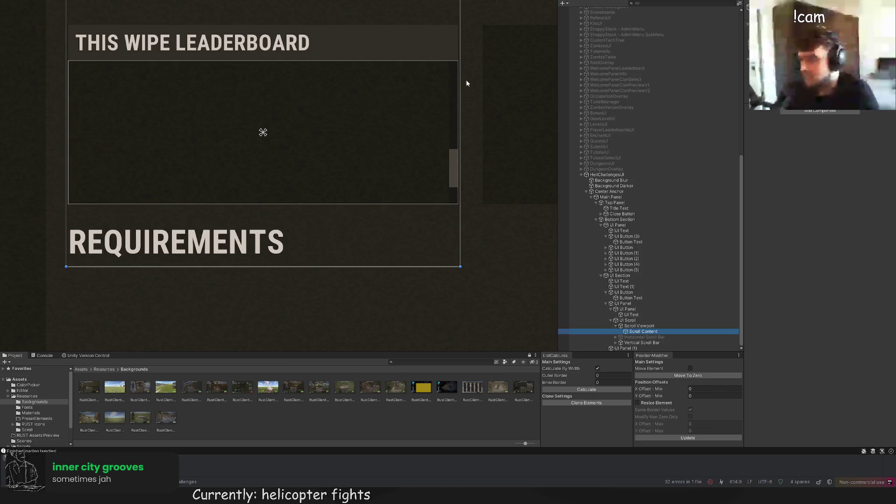
Step: Stretch the scroll content from just under the title down to about 100 units tall
left_click_drag(458, 76, 434, 202)
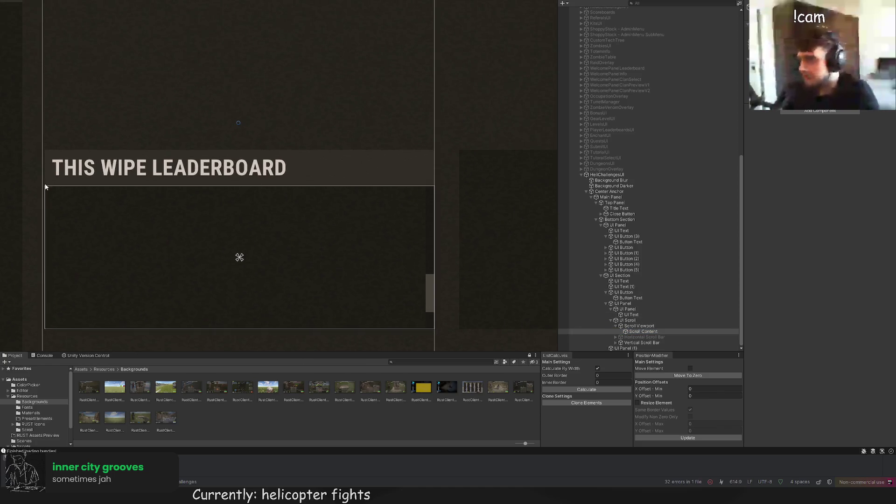
scroll(142, 122, "down", 4)
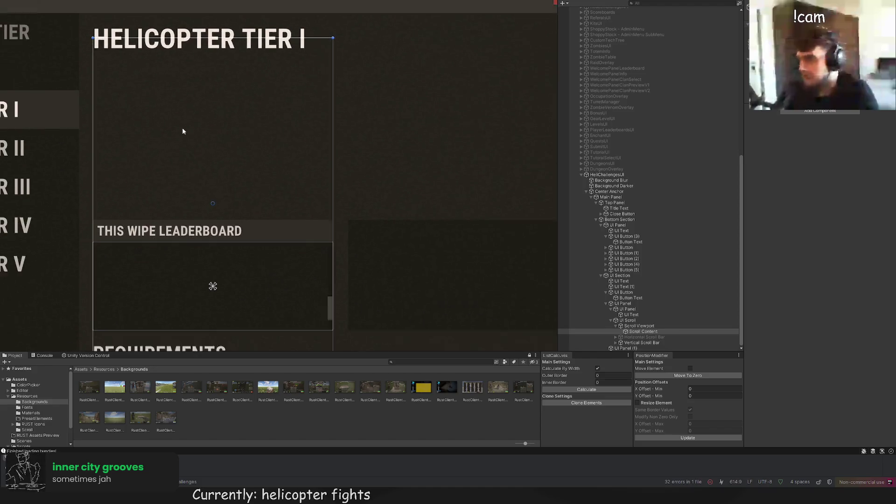
left_click_drag(184, 39, 204, 238)
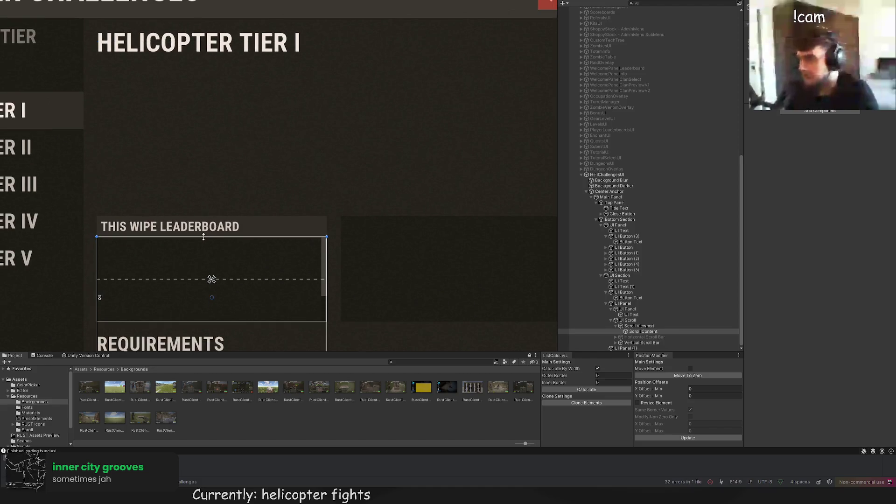
scroll(240, 270, "up", 3)
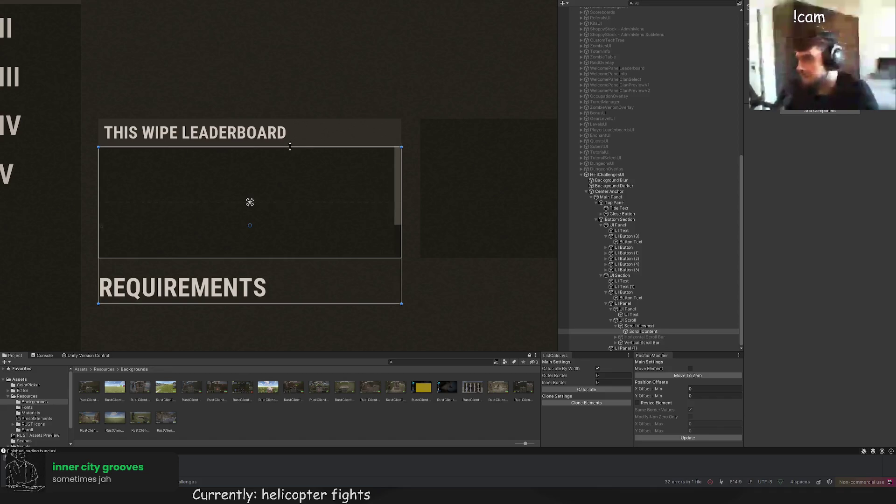
left_click_drag(346, 304, 341, 322)
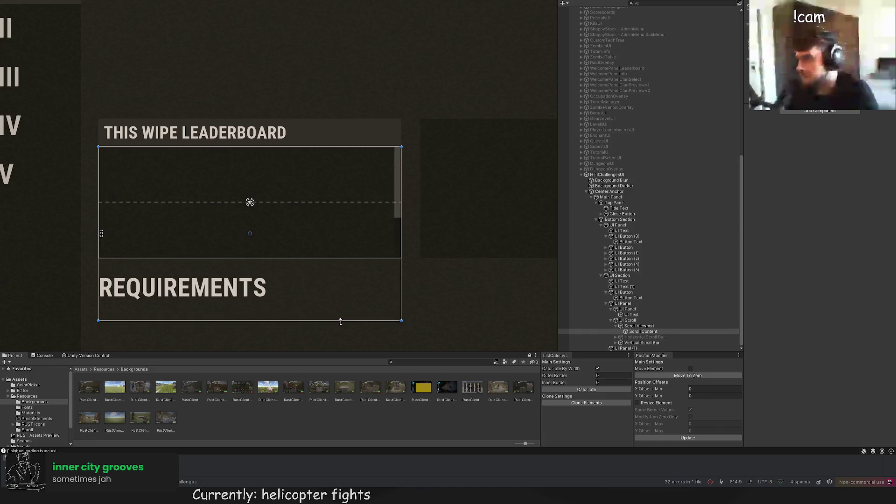
scroll(369, 261, "down", 4)
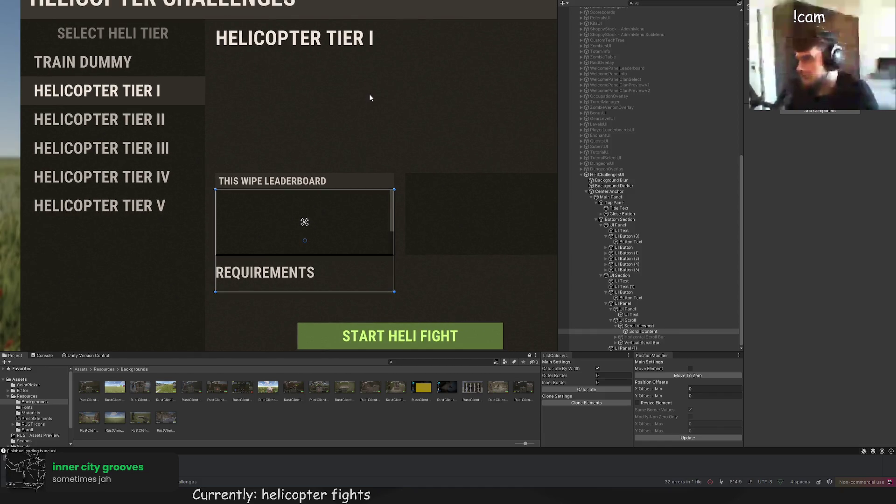
Step: Reselect Scroll Content and start adding a child UI Text element with the shortcut
left_click(370, 98)
scroll(396, 149, "down", 2)
scroll(640, 280, "down", 10)
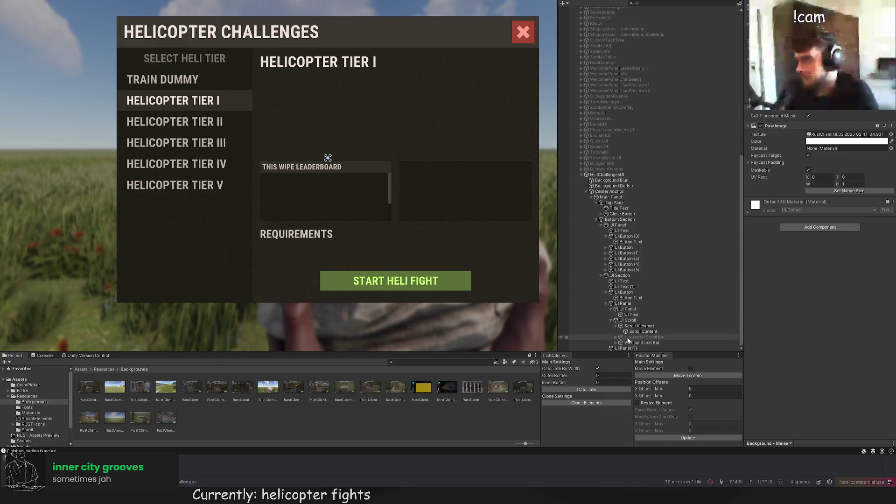
left_click(638, 326)
left_click(637, 332)
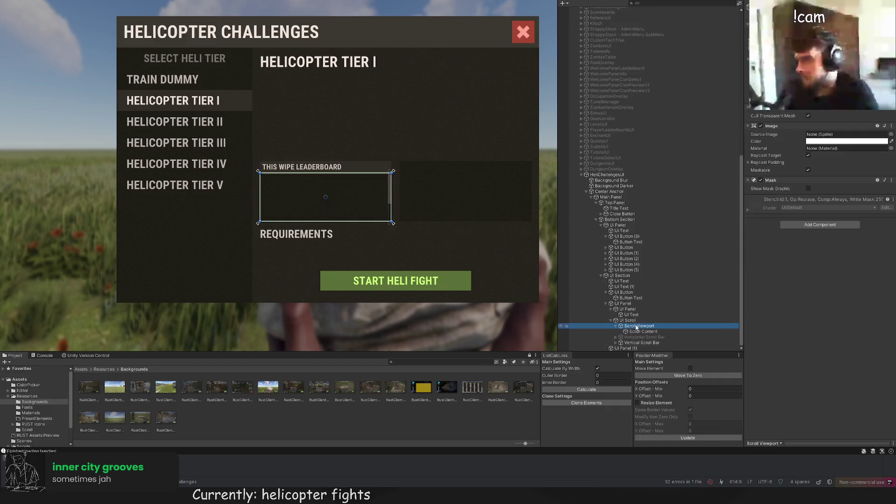
left_click(634, 321)
left_click(639, 332)
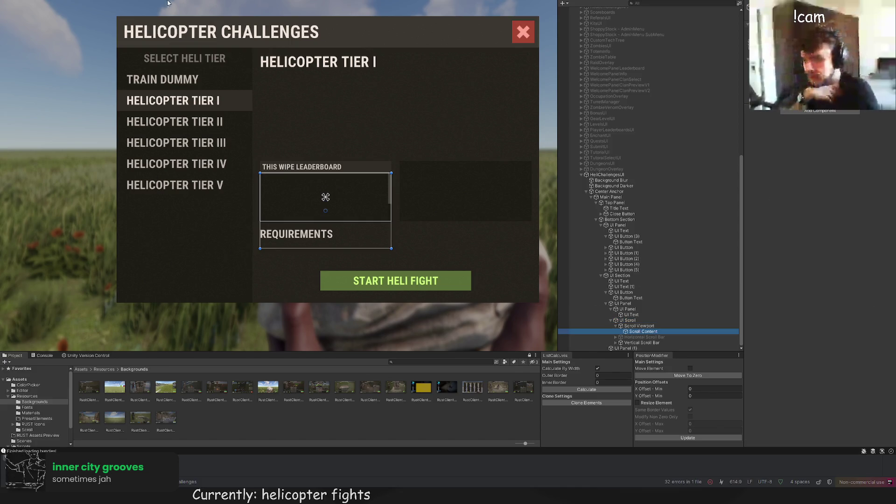
key("Right")
key("Down")
Step: Set the new text to Roboto Regular, left-aligned, with its box stretched up across the leaderboard
key("f")
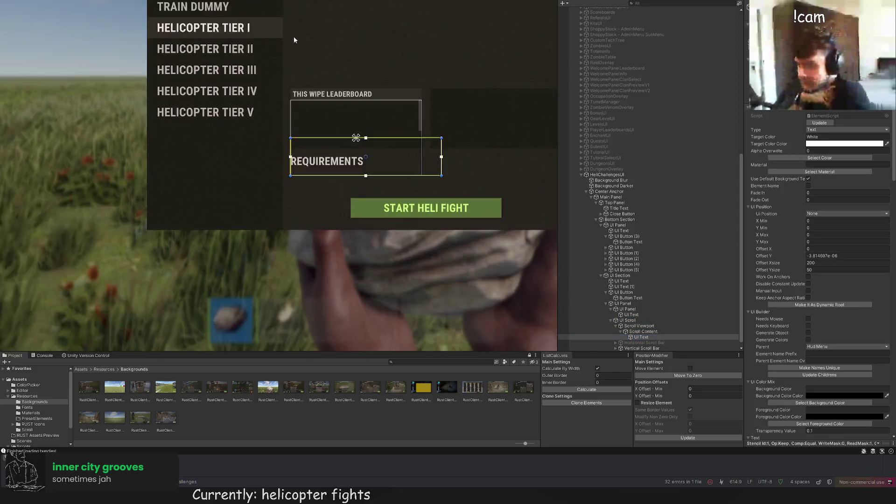
scroll(831, 292, "down", 10)
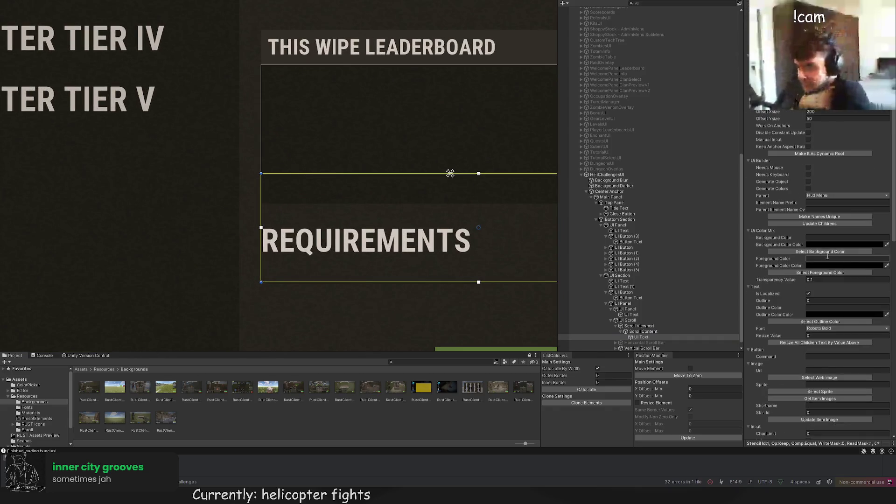
left_click(831, 266)
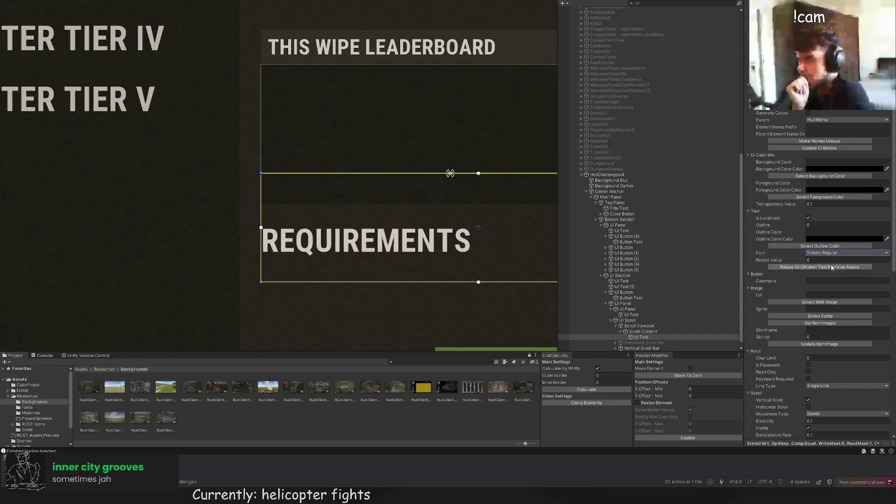
scroll(822, 280, "down", 6)
scroll(824, 345, "down", 12)
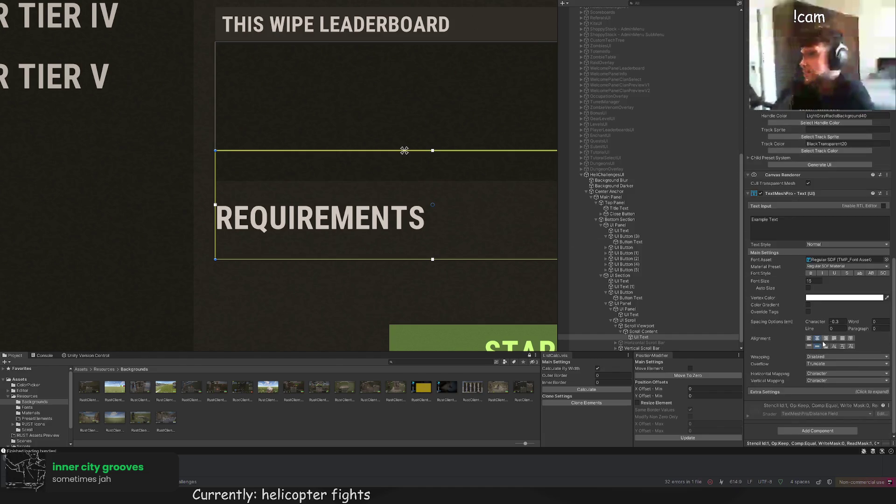
left_click(811, 340)
left_click_drag(304, 173, 309, 73)
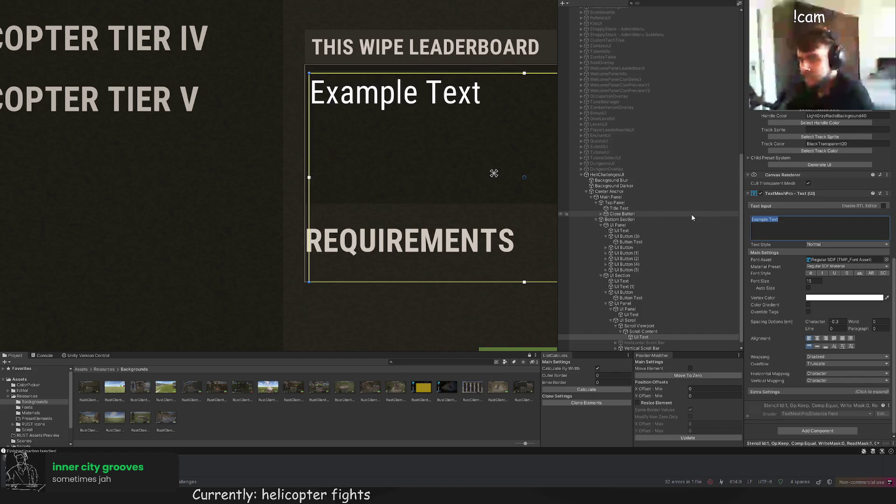
Step: Replace the Example Text with '#01 ThePitereq'
type("0")
key("BackSpace")
key("BackSpace")
type("#0")
key("BackSpace")
type("01")
key("BackSpace")
key("BackSpace")
key("BackSpace")
type("0")
key("BackSpace")
type("01")
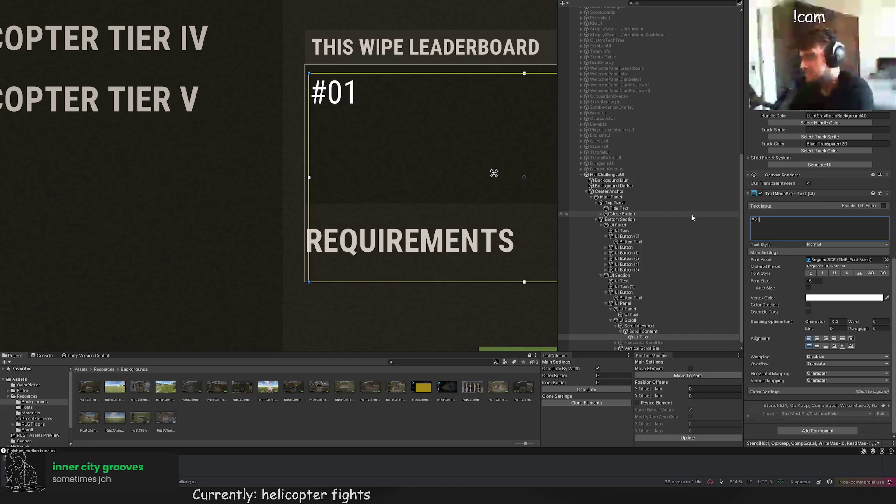
type(" ThePitereq")
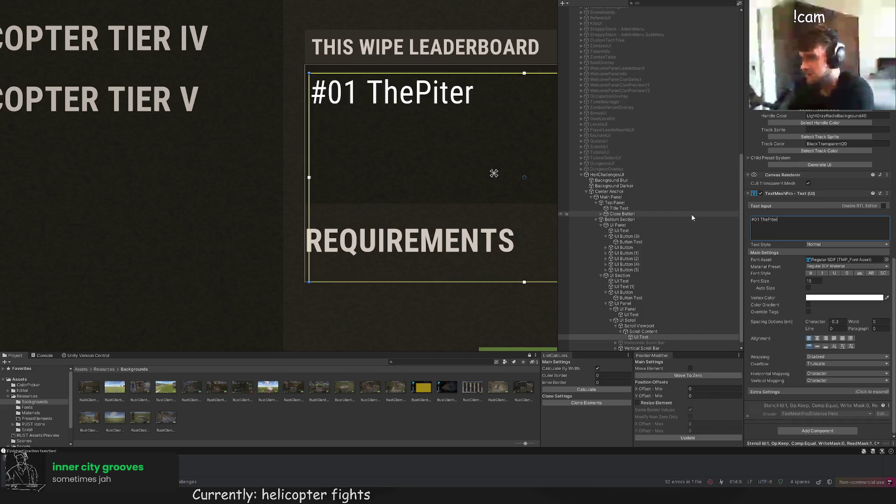
scroll(830, 163, "up", 10)
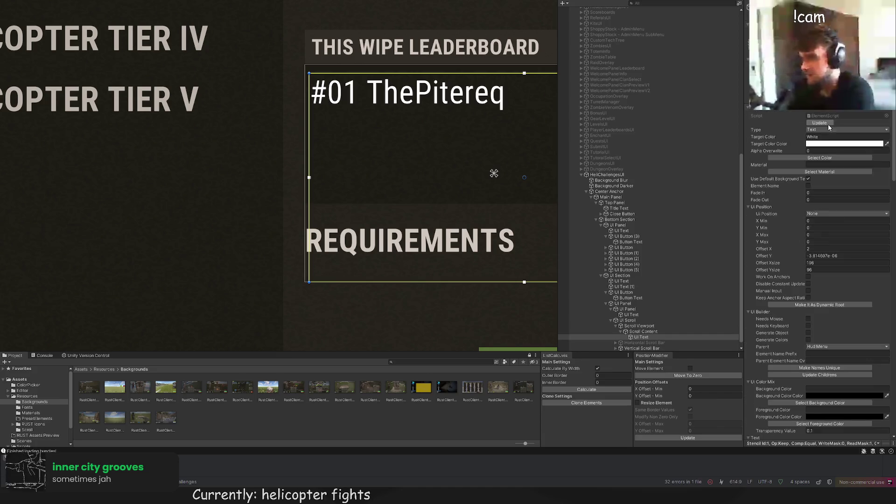
left_click(829, 158)
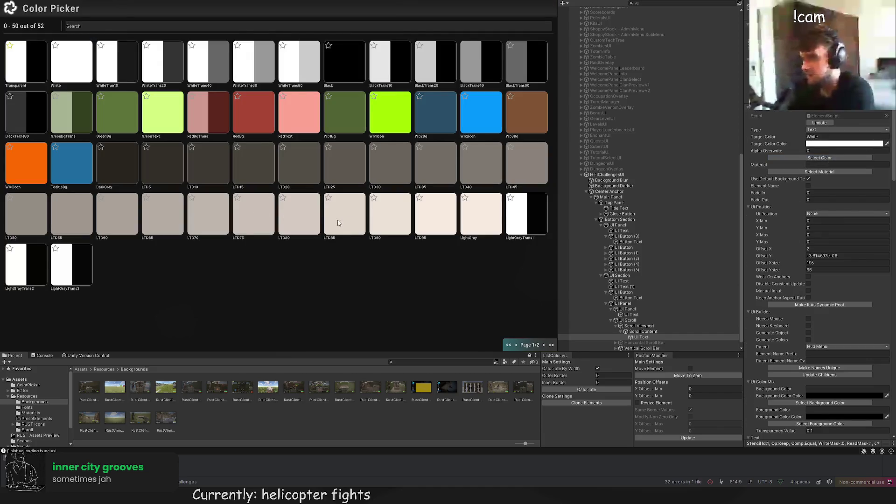
Step: Colour the entry LTD80, lower its font size and use the Bold SDF font asset
left_click(297, 212)
scroll(825, 271, "down", 10)
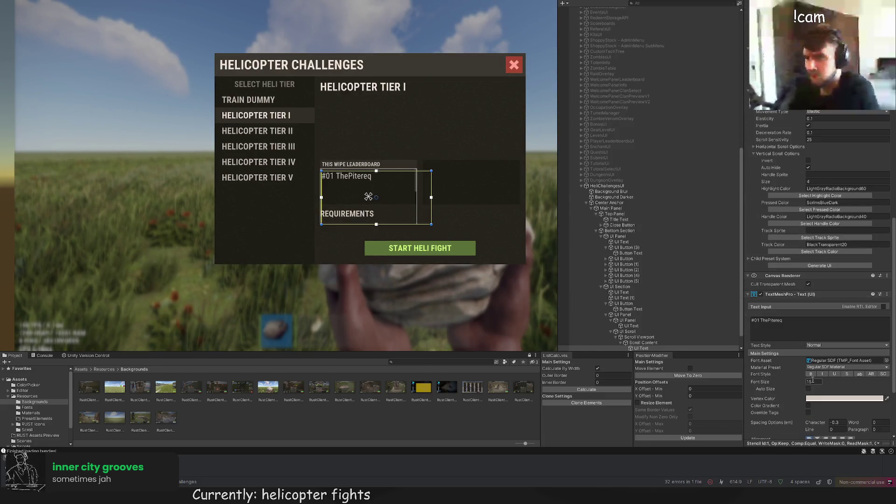
key("Return")
left_click(424, 260)
scroll(420, 261, "down", 2)
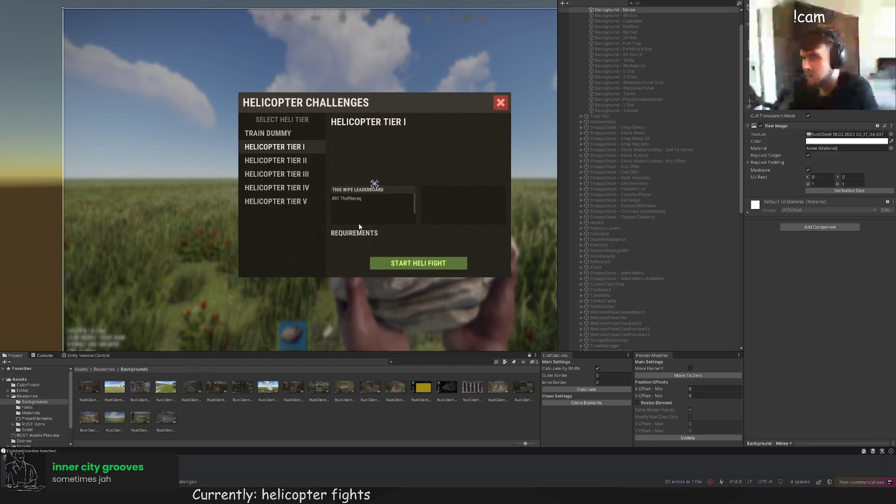
left_click(353, 235)
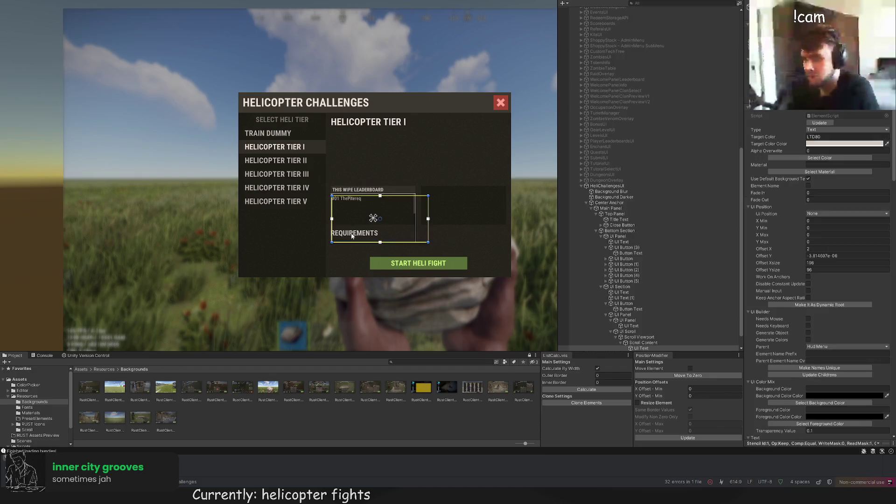
scroll(799, 244, "down", 10)
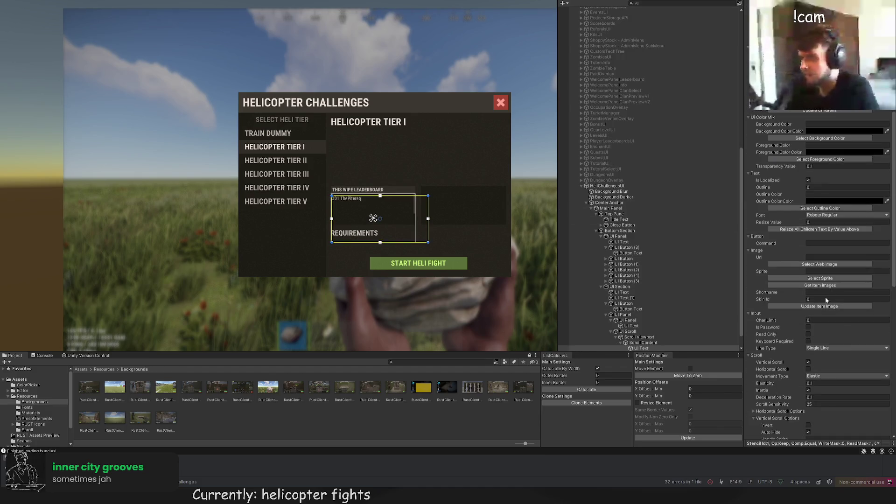
scroll(825, 325, "down", 5)
scroll(824, 326, "up", 8)
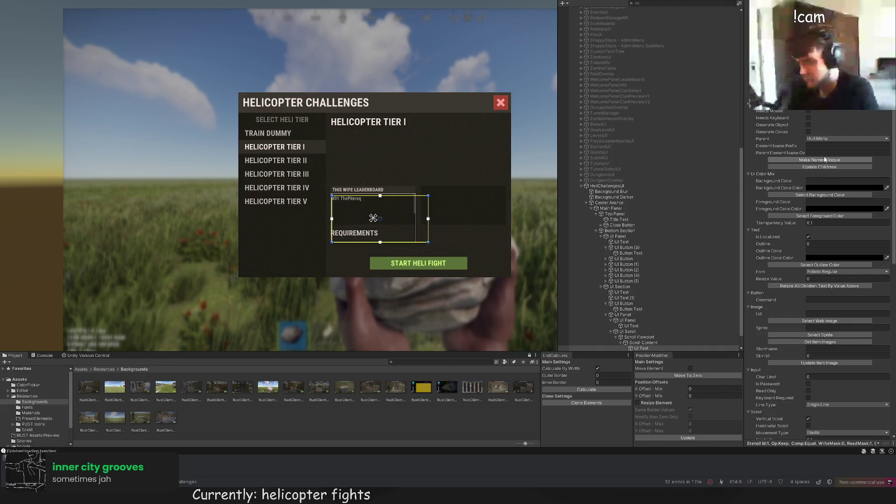
scroll(830, 271, "down", 3)
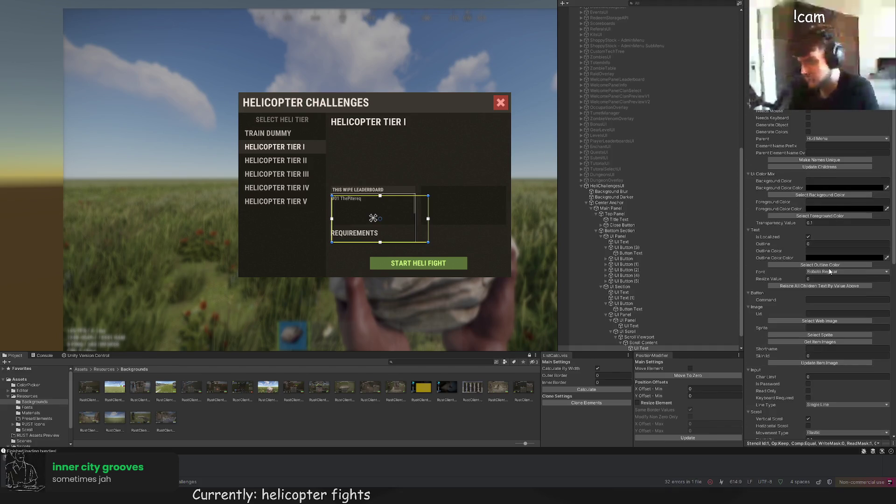
Step: Inset the entry's left edge slightly, to an X offset of 4
left_click(466, 223)
left_click_drag(467, 225, 467, 188)
left_click(382, 189)
scroll(818, 279, "down", 5)
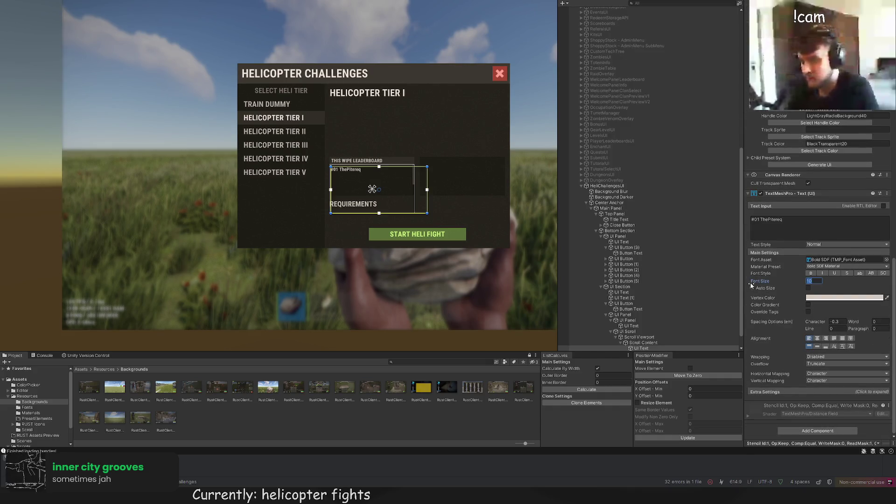
scroll(328, 186, "up", 5)
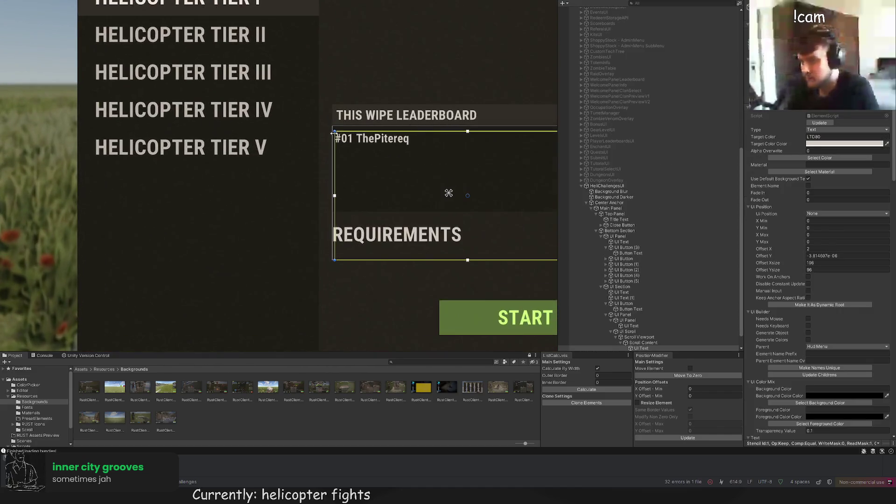
left_click_drag(335, 138, 247, 69)
scroll(824, 292, "down", 5)
scroll(825, 293, "down", 10)
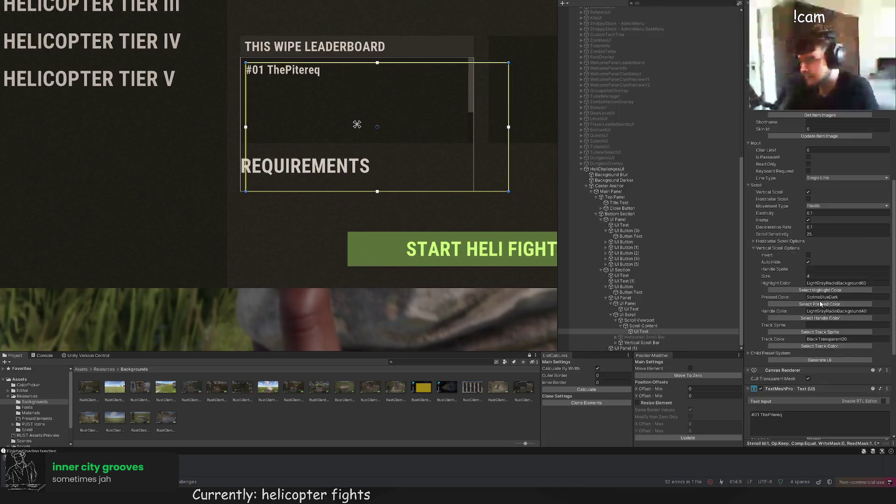
Step: Duplicate the '#01 ThePitereq' line onto four lines in the Text Input
key("ctrl+x")
key("ctrl+v")
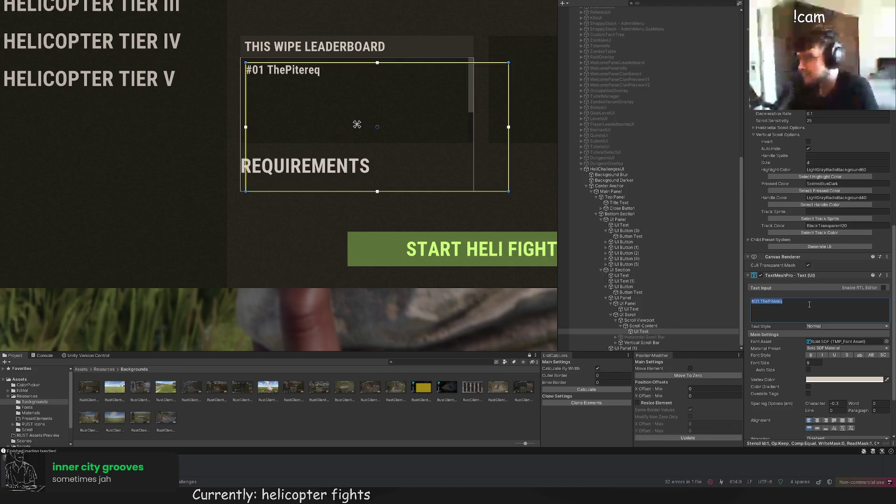
key("Return")
key("ctrl+v")
key("Return")
key("ctrl+v")
key("Return")
key("ctrl+v")
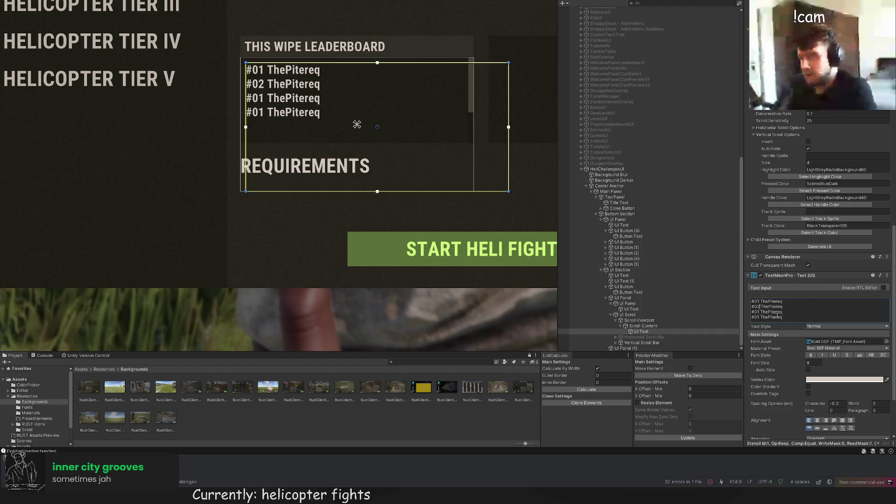
Step: Renumber the ranks and paste further copies so the lines run #01 to #06
key("BackSpace")
type("4")
mouse_move(784, 312)
left_mouse_down()
mouse_move(790, 301)
mouse_move(791, 316)
left_mouse_up()
key("ctrl+c")
key("Right")
key("ctrl+v")
key("ctrl+v")
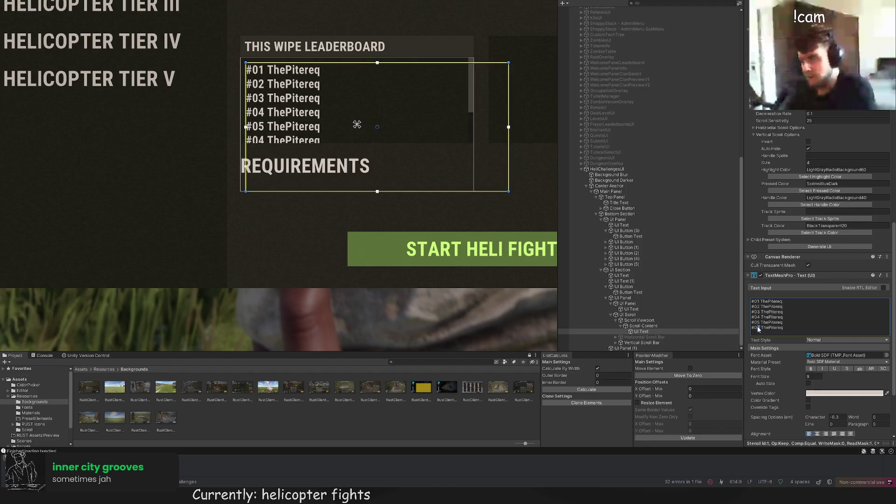
scroll(380, 135, "down", 3)
left_click(333, 201)
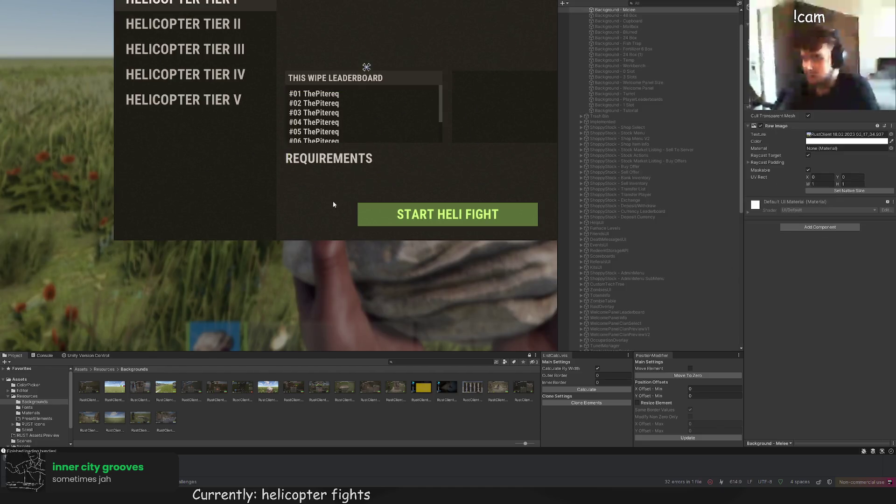
Step: Select UI Scroll and pull its bottom and top edges inward a few pixels
scroll(295, 171, "down", 4)
scroll(295, 171, "up", 1)
scroll(312, 136, "up", 1)
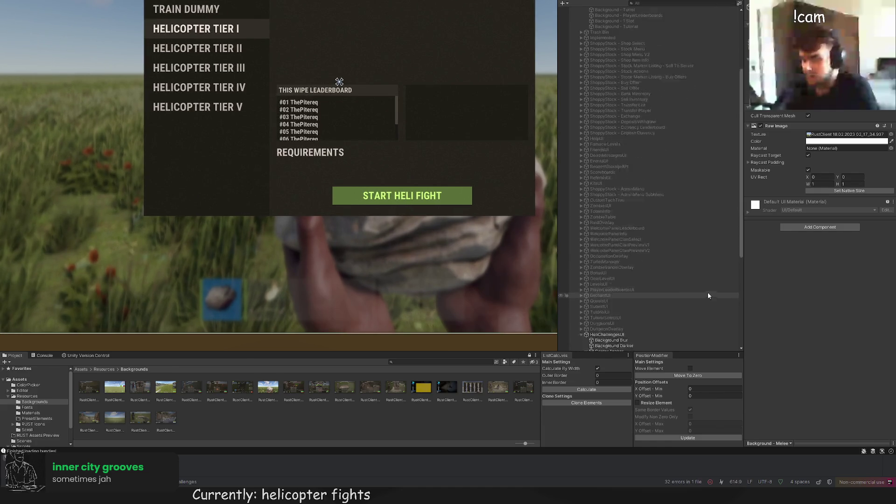
scroll(677, 292, "down", 10)
left_click(628, 303)
left_click(624, 286)
left_click(628, 315)
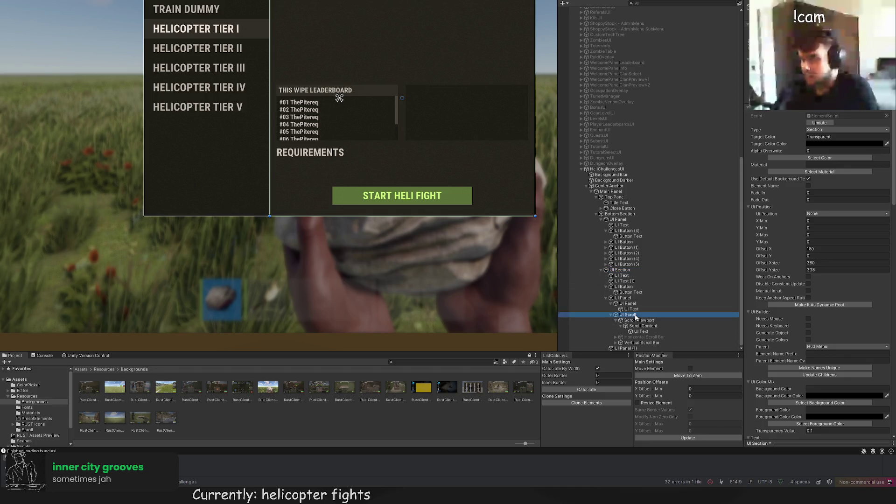
scroll(294, 146, "up", 2)
scroll(294, 145, "up", 1)
left_click_drag(281, 137, 283, 134)
left_click_drag(282, 41, 283, 44)
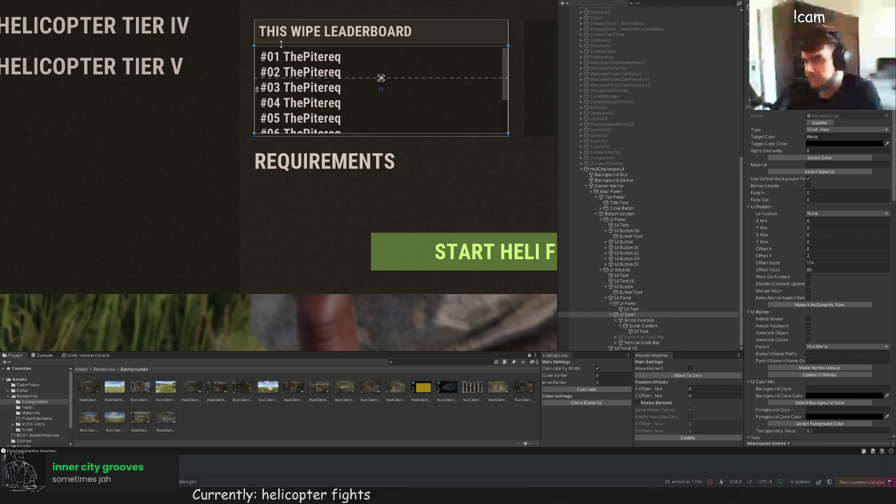
Step: Select the Scroll Content container in the Hierarchy
left_click(642, 331)
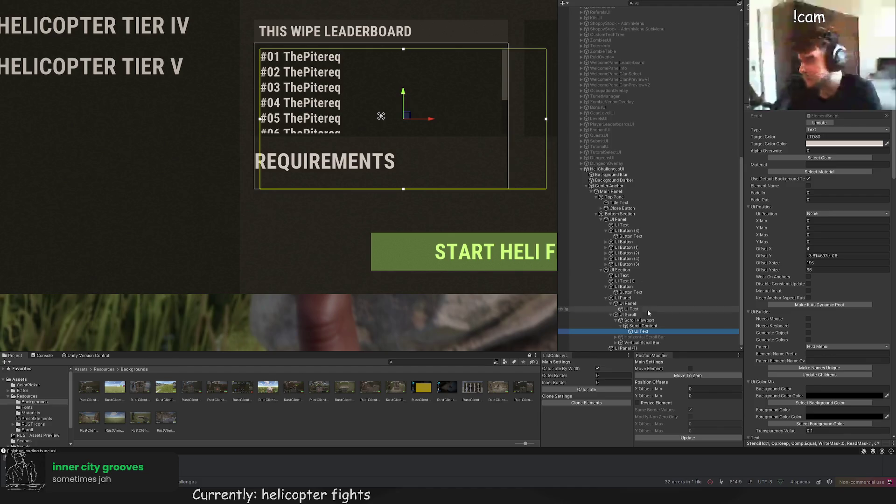
left_click(641, 326)
left_click(638, 330)
left_click(636, 327)
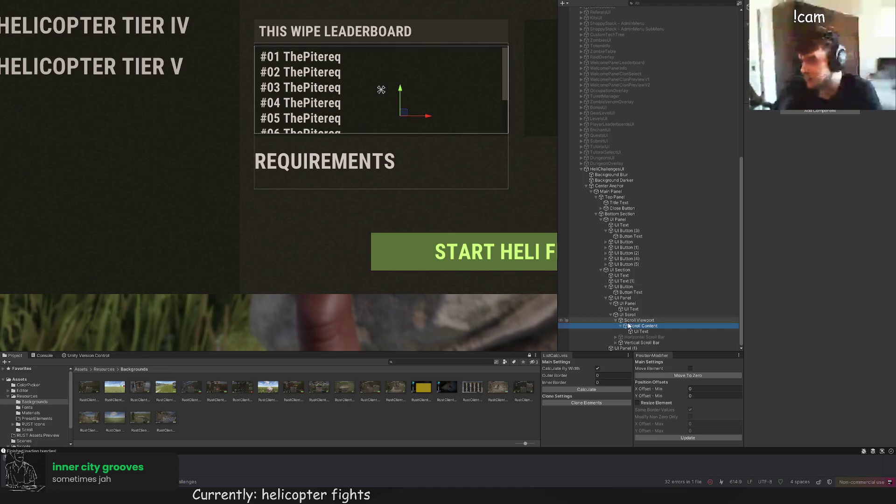